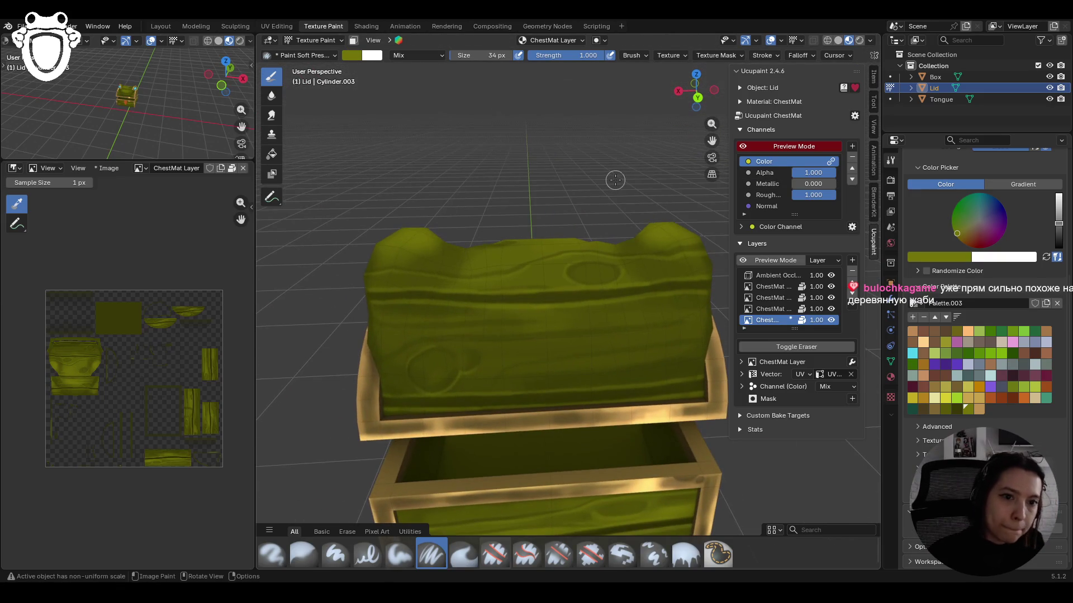
- Paint olive strokes across the chest lid with the Paint Soft Pressure brush
drag(373, 328, 675, 328)
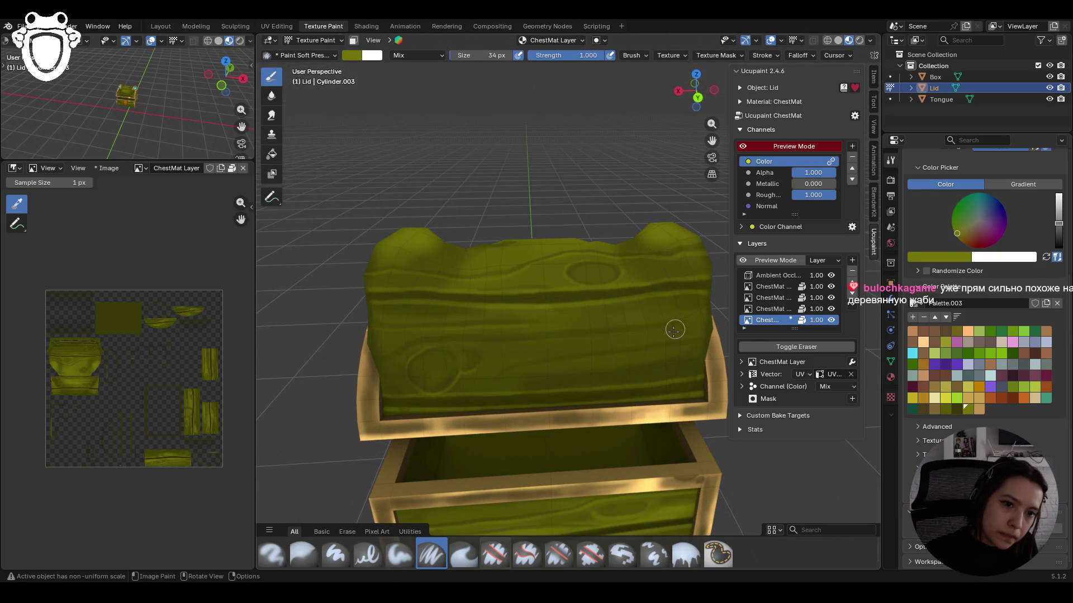
mouse_move(379, 360)
mouse_down()
mouse_move(452, 341)
mouse_move(398, 352)
mouse_move(643, 336)
mouse_up()
drag(497, 380, 519, 367)
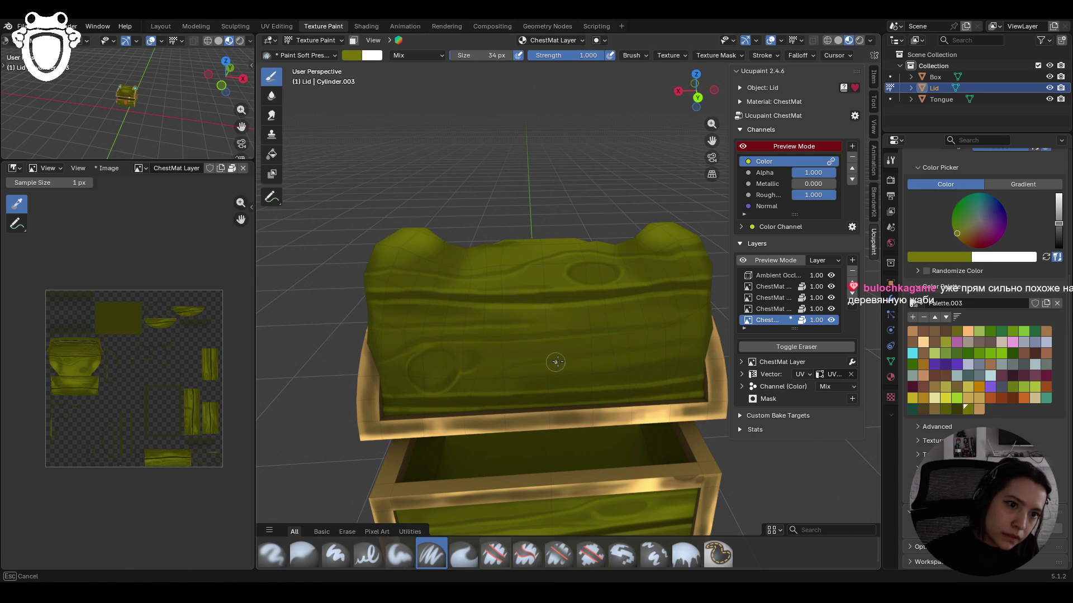
drag(628, 351, 685, 343)
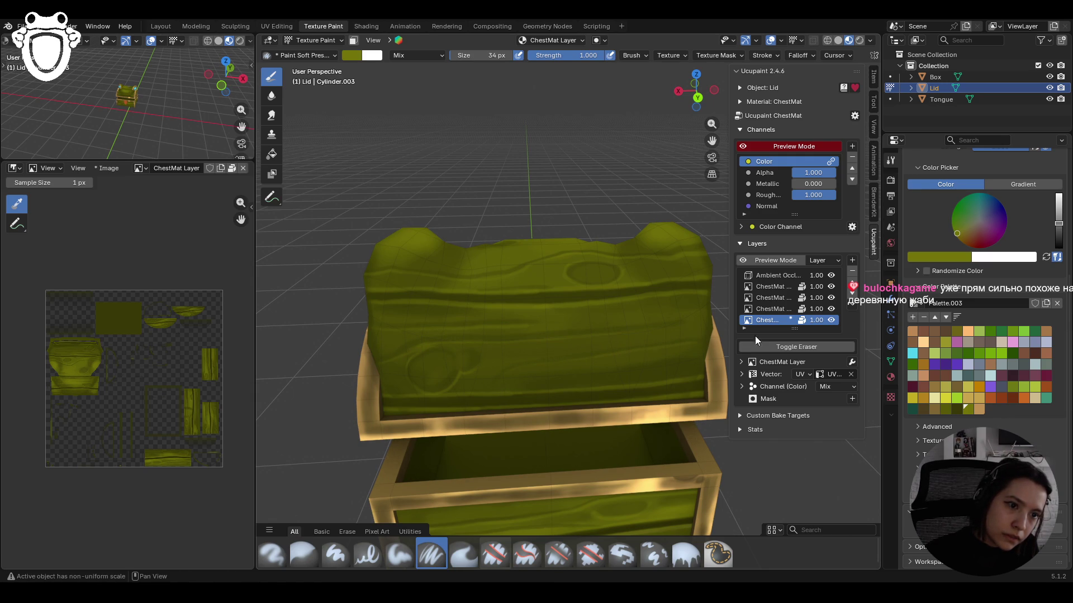
mouse_move(676, 348)
ctrl+middle_down()
mouse_move(665, 391)
mouse_move(605, 328)
mouse_move(665, 369)
mouse_move(632, 391)
mouse_move(640, 406)
mouse_move(615, 431)
ctrl+middle_up()
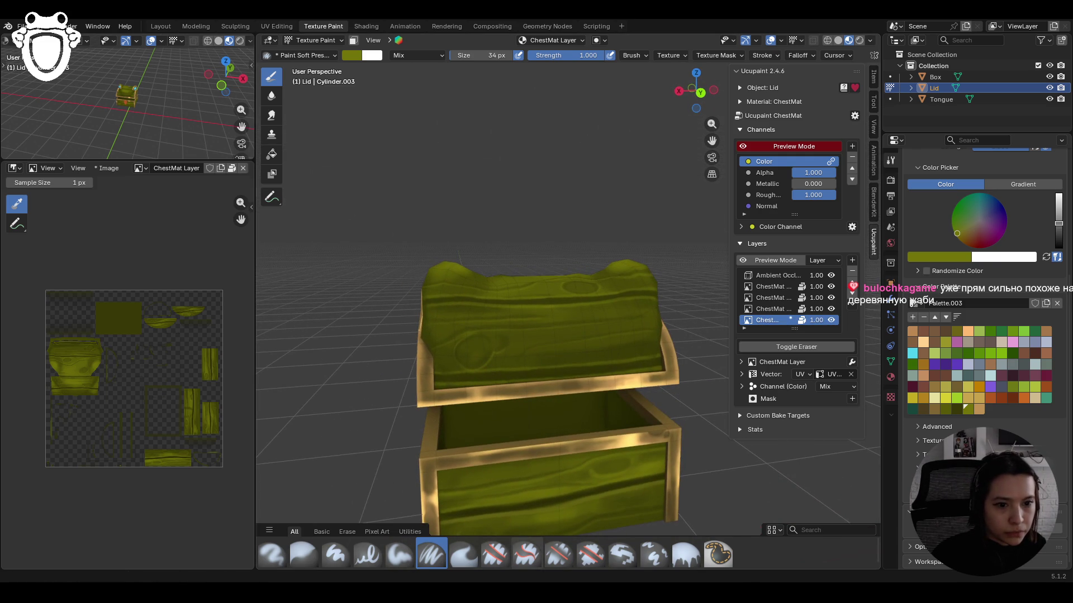
- Switch to the Paint Soft brush at 0.825 strength and reframe the view closer to the chest
click(399, 555)
mouse_move(536, 424)
middle_down()
mouse_move(524, 398)
mouse_move(602, 433)
middle_up()
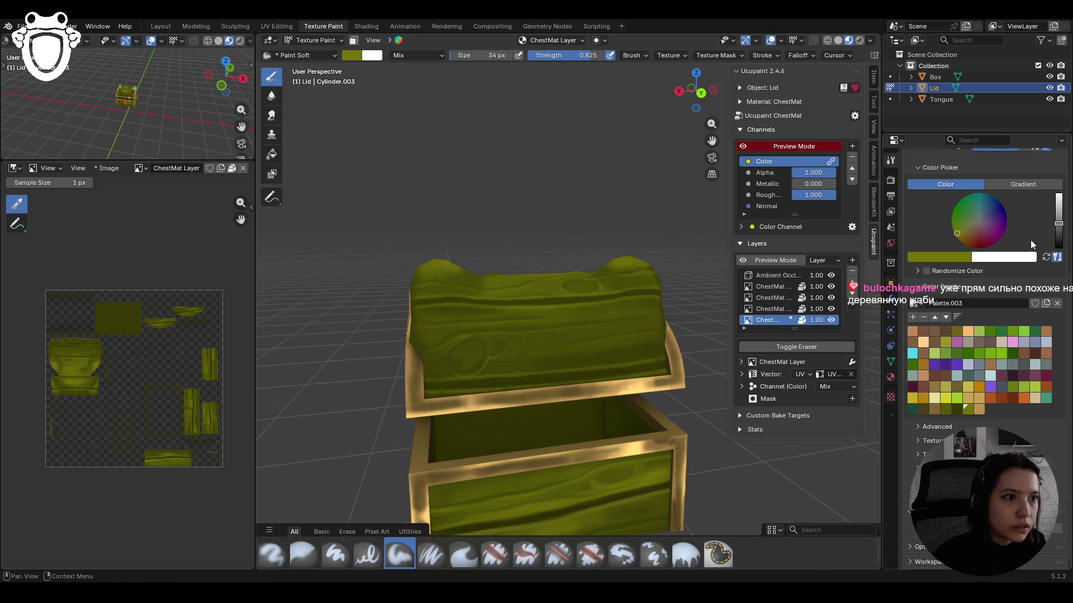
scroll(1031, 239, up, 5)
click(996, 243)
- Set the brush size to 24 px and paint olive strokes and dabs over the lid
text(4)
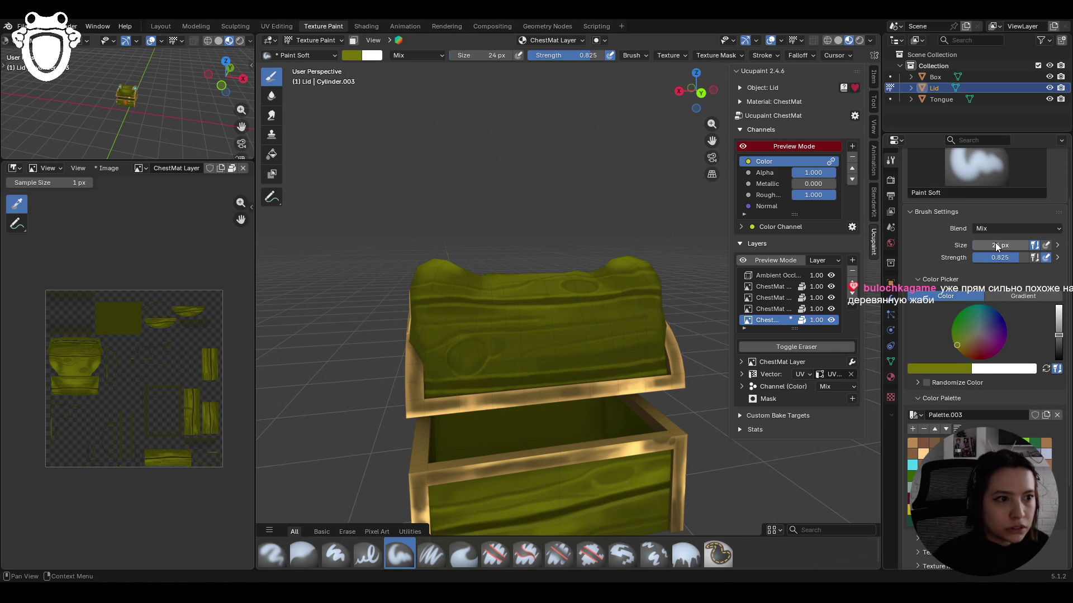
key(Return)
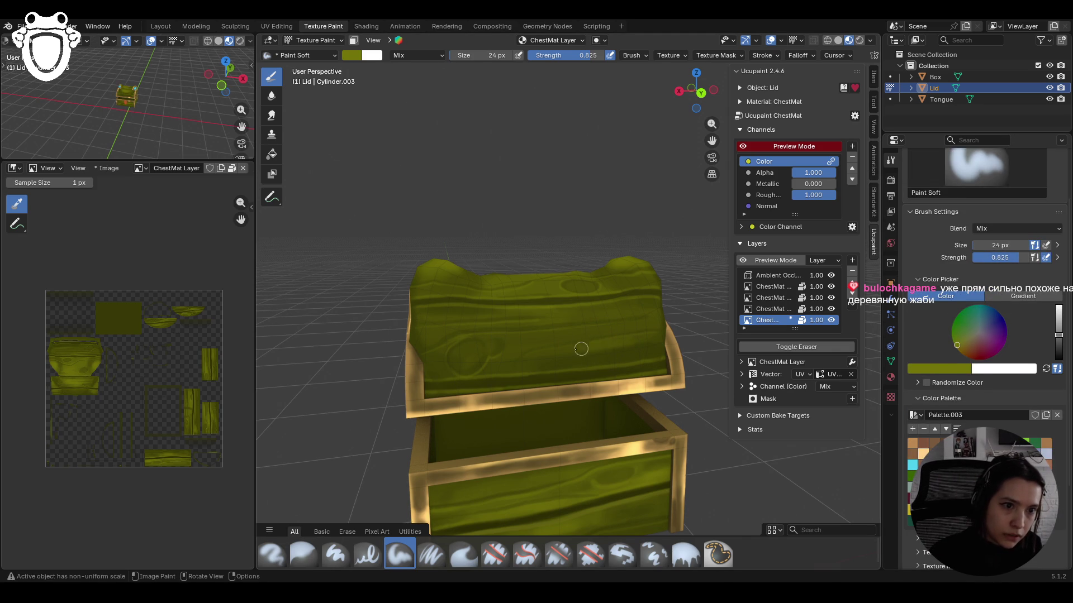
drag(581, 349, 583, 349)
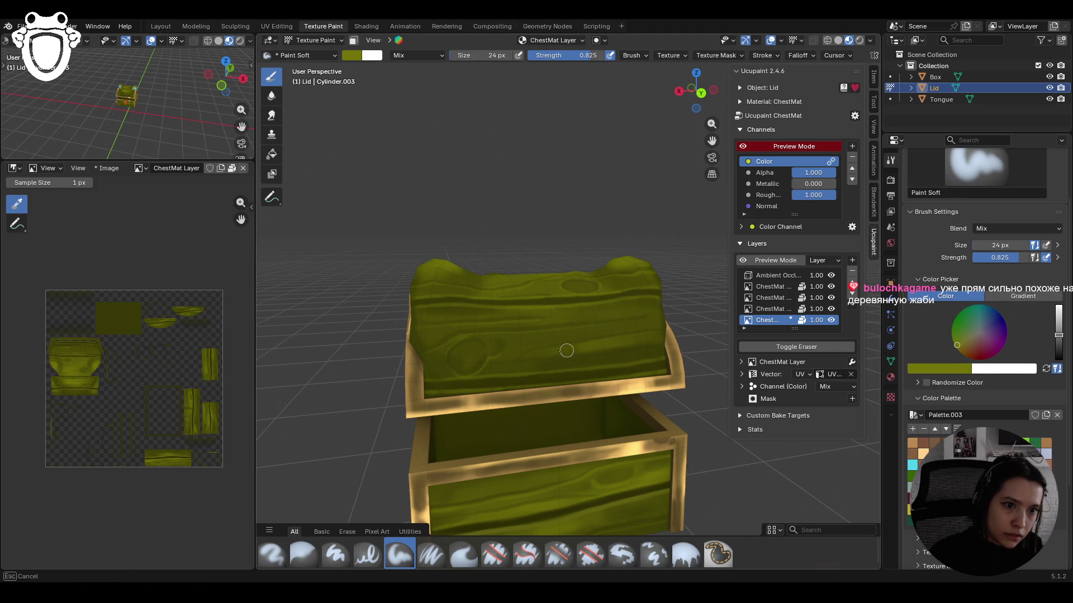
mouse_move(521, 364)
mouse_down()
mouse_move(579, 321)
mouse_move(603, 330)
mouse_move(580, 333)
mouse_move(658, 323)
mouse_move(595, 315)
mouse_move(655, 307)
mouse_up()
mouse_move(585, 318)
mouse_down()
mouse_move(589, 334)
mouse_move(672, 323)
mouse_up()
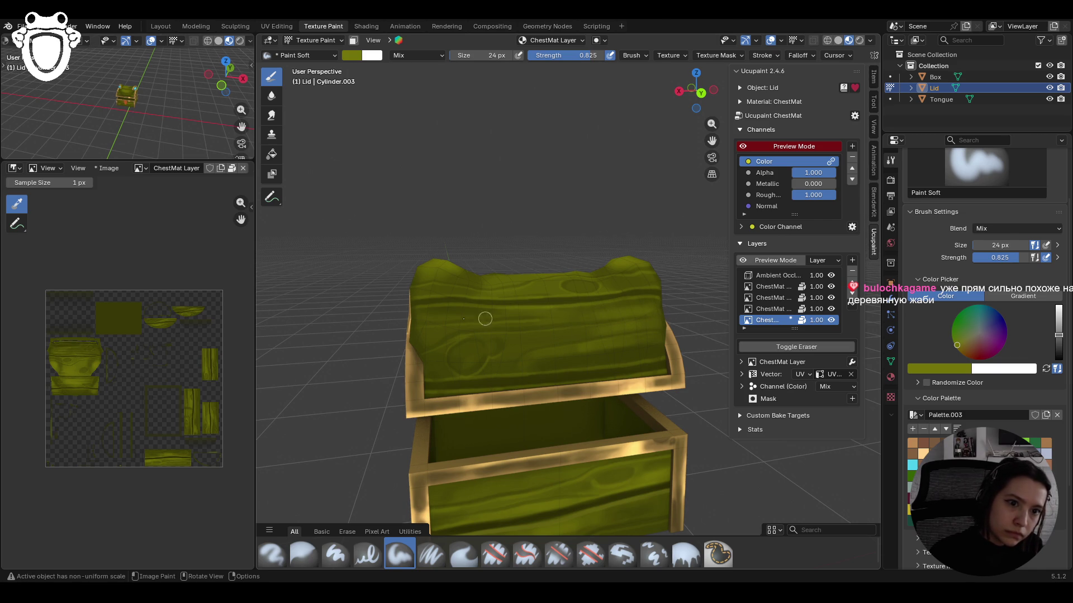
mouse_move(442, 331)
mouse_down()
mouse_move(514, 325)
mouse_move(420, 334)
mouse_up()
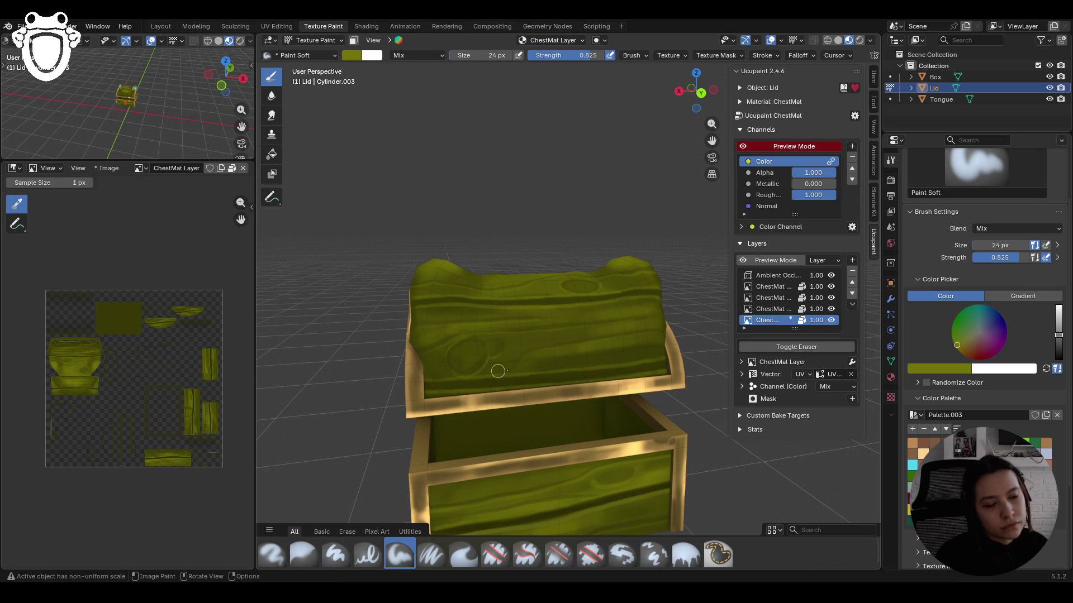
drag(483, 372, 492, 364)
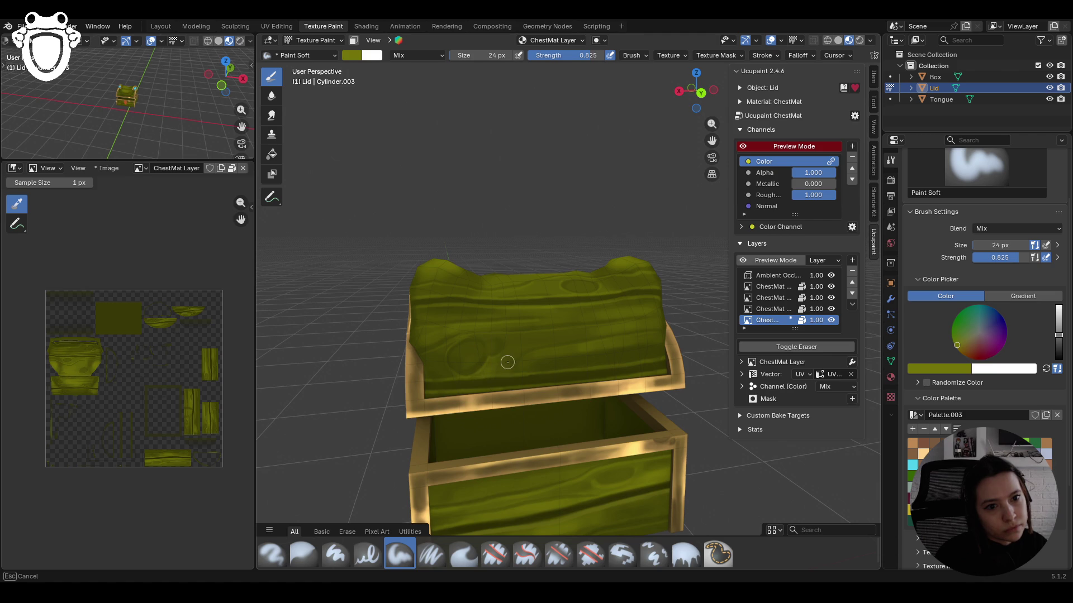
drag(514, 369, 528, 368)
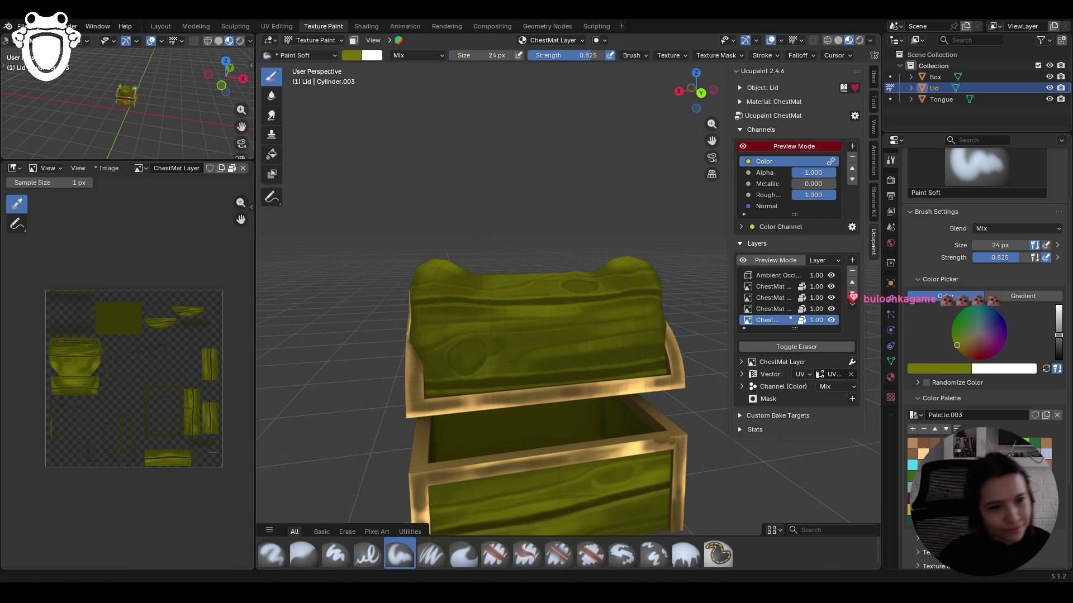
- From a tilted view, paint more olive strokes back and forth across the lid top
mouse_move(431, 196)
middle_down()
mouse_move(469, 266)
mouse_move(447, 270)
middle_up()
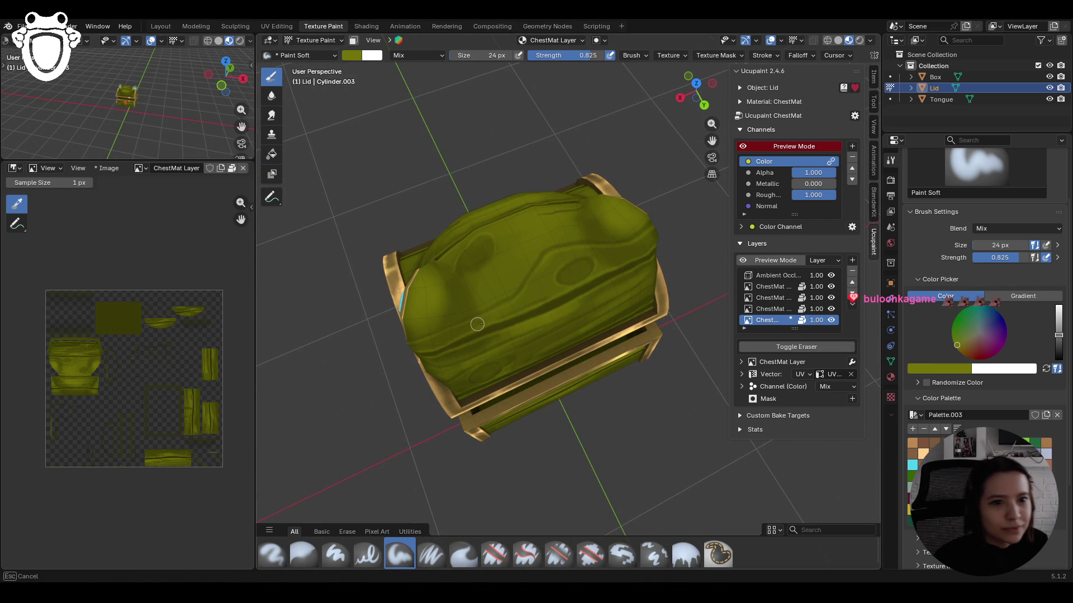
drag(475, 327, 672, 247)
drag(554, 259, 607, 237)
drag(597, 275, 688, 236)
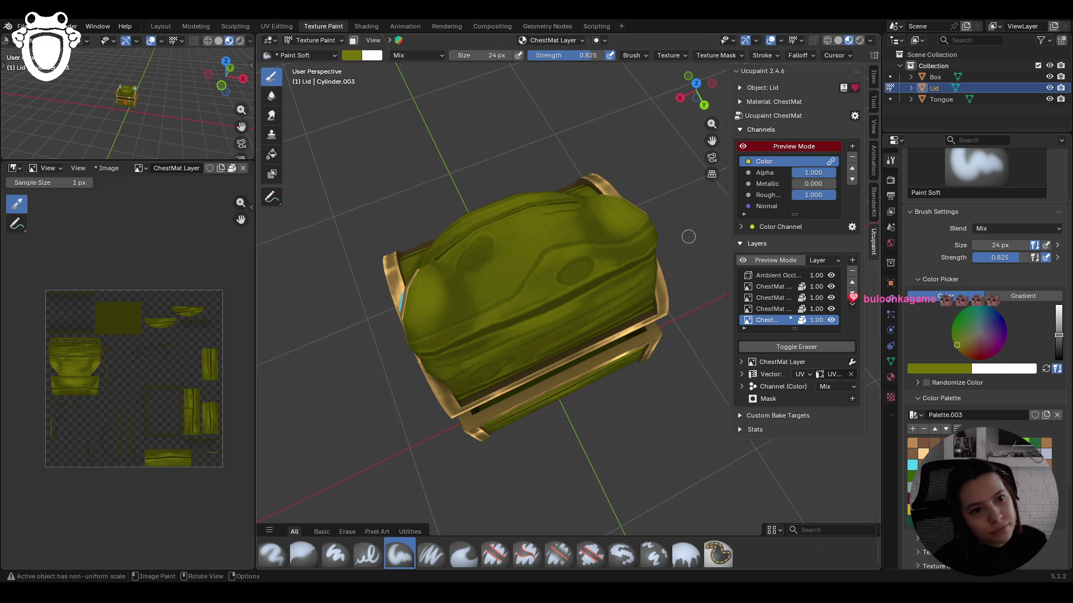
mouse_move(536, 288)
middle_down()
mouse_move(359, 284)
mouse_move(557, 254)
mouse_move(401, 499)
middle_up()
- Soften the lid's olive paint with a Blur stroke, then return to Paint Soft
click(303, 553)
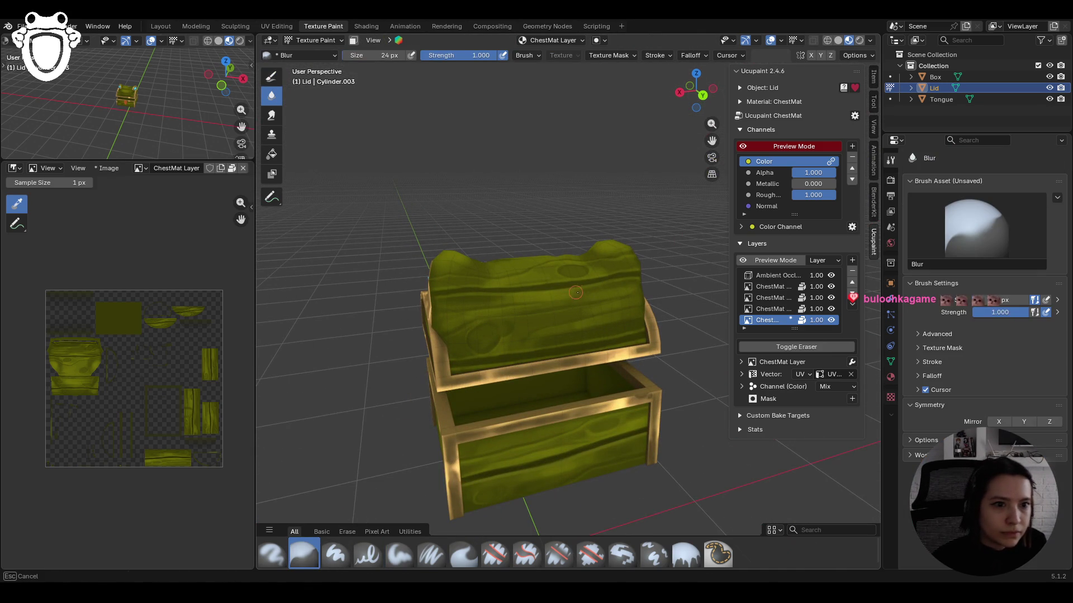
drag(585, 291, 582, 329)
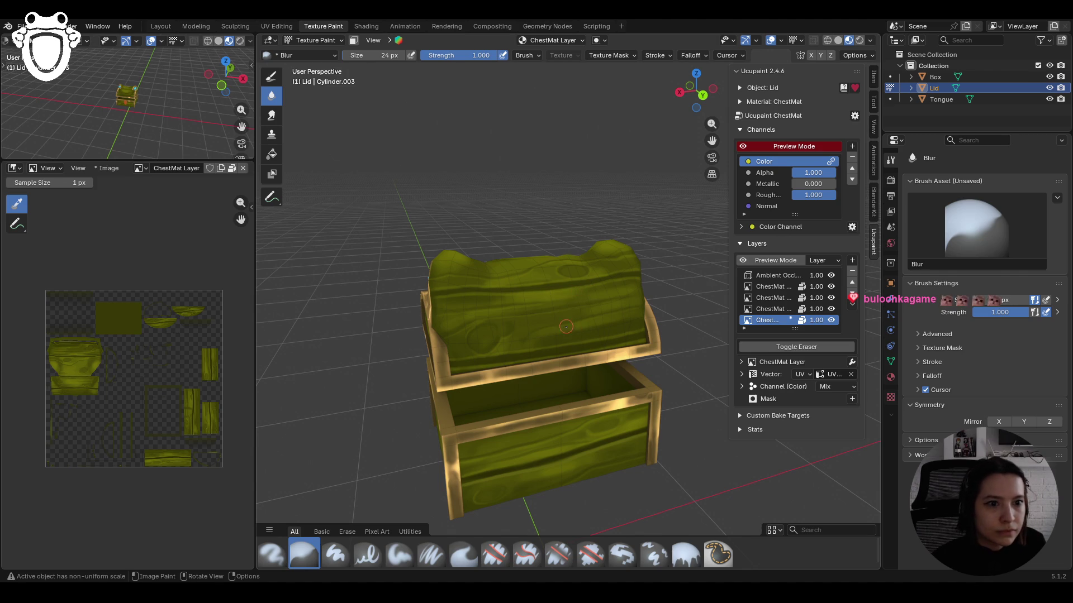
click(399, 553)
mouse_move(369, 475)
middle_down()
mouse_move(296, 309)
mouse_move(431, 280)
mouse_move(503, 279)
mouse_move(492, 302)
mouse_move(477, 302)
middle_up()
- Paint more olive Paint Soft strokes along the lid's top and front edges from several angles
scroll(479, 303, up, 4)
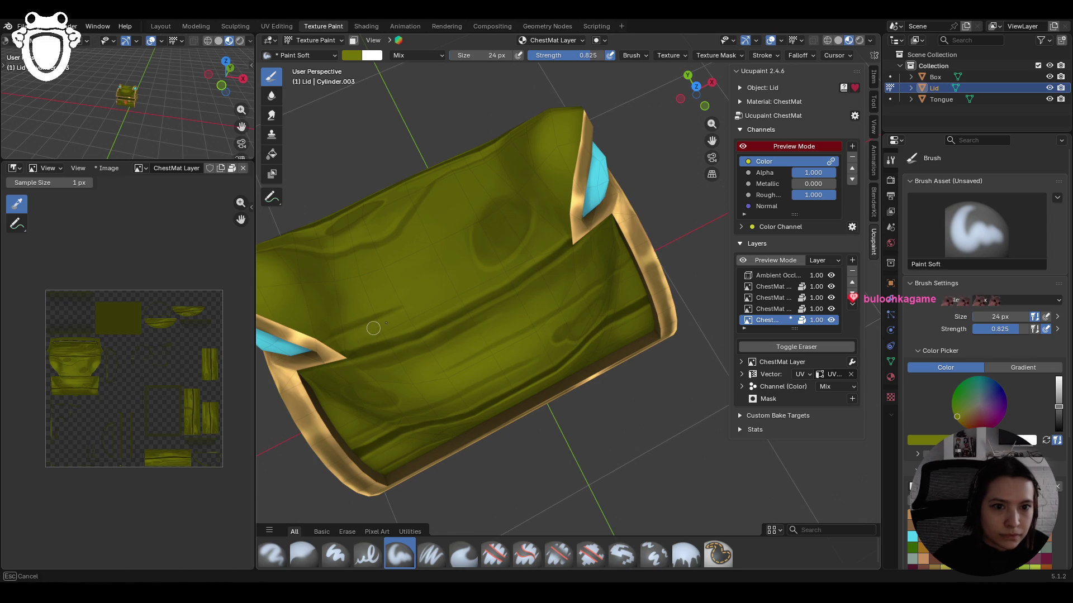
drag(362, 329, 362, 328)
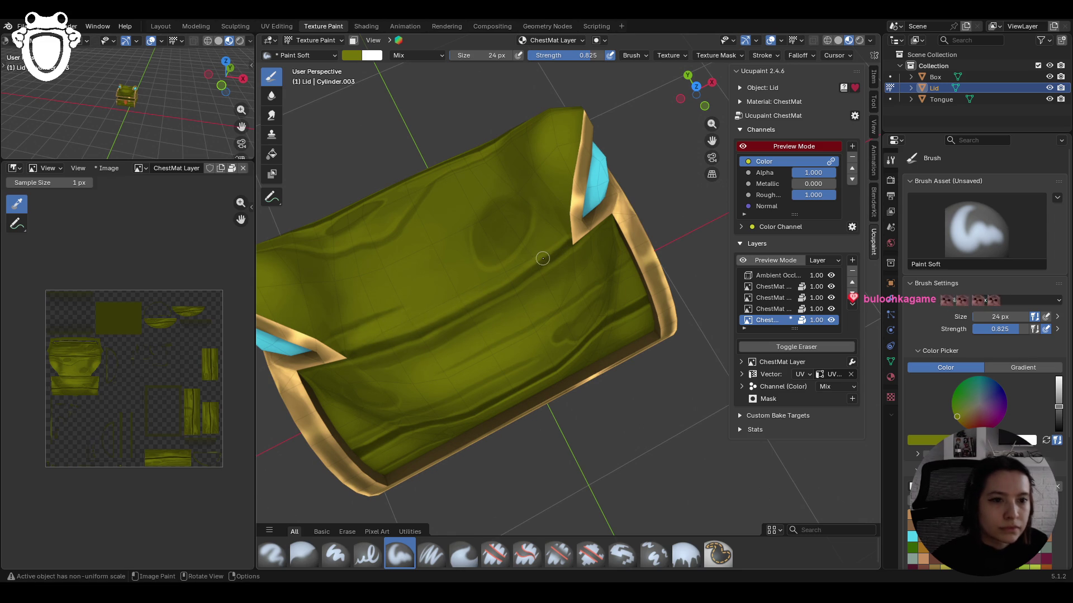
scroll(545, 279, down, 5)
mouse_move(545, 279)
middle_down()
mouse_move(607, 316)
mouse_move(634, 207)
mouse_move(630, 284)
middle_up()
scroll(635, 206, up, 2)
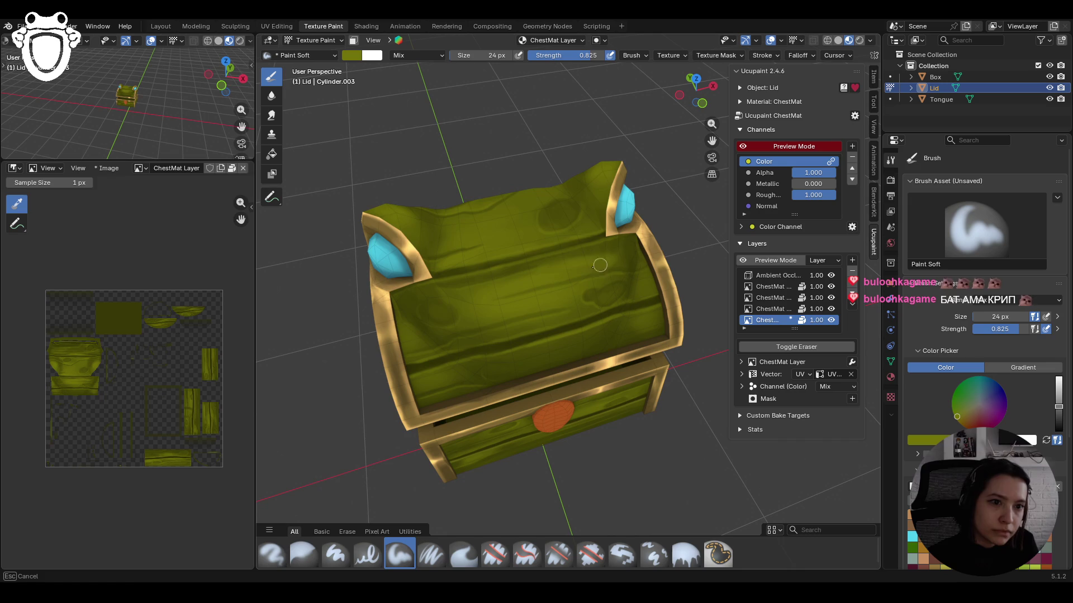
middle_drag(679, 252, 694, 213)
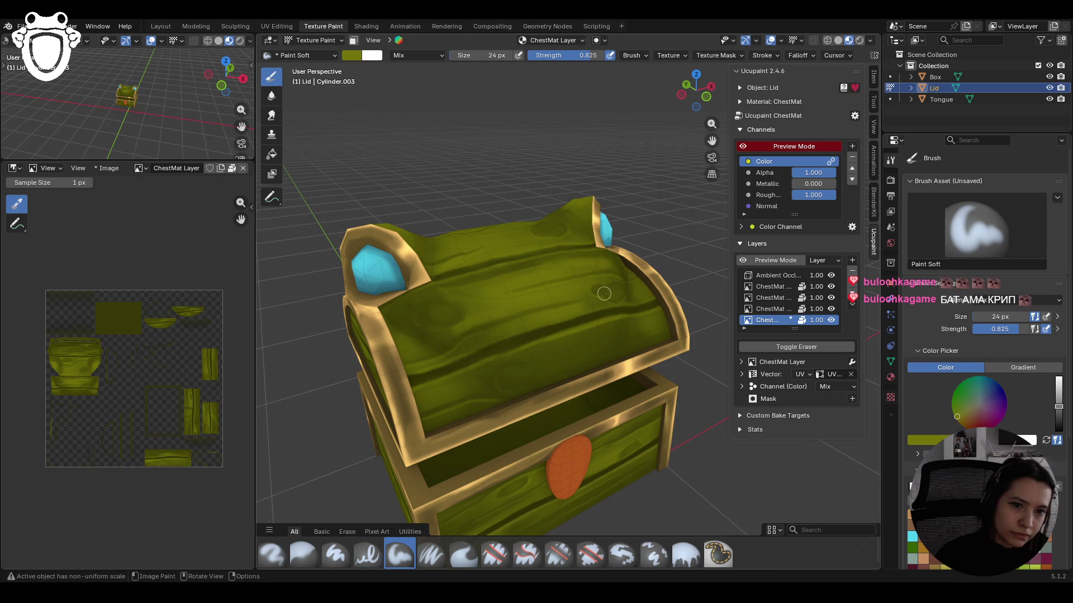
drag(445, 334, 451, 339)
mouse_move(442, 285)
middle_down()
mouse_move(663, 356)
mouse_move(663, 339)
middle_up()
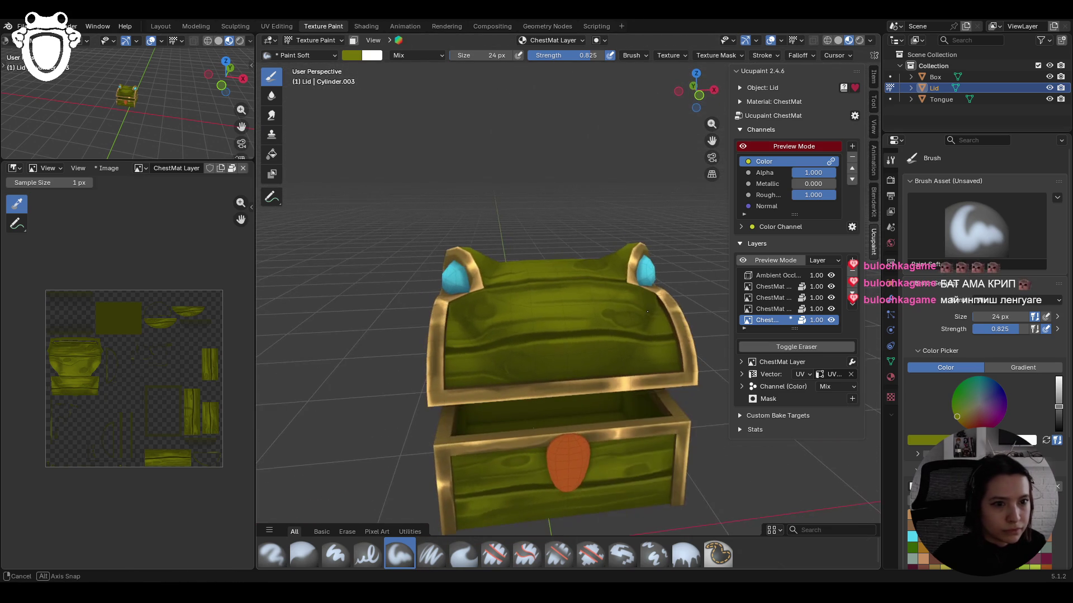
mouse_move(648, 349)
mouse_down()
mouse_move(675, 345)
mouse_move(628, 359)
mouse_move(670, 356)
mouse_up()
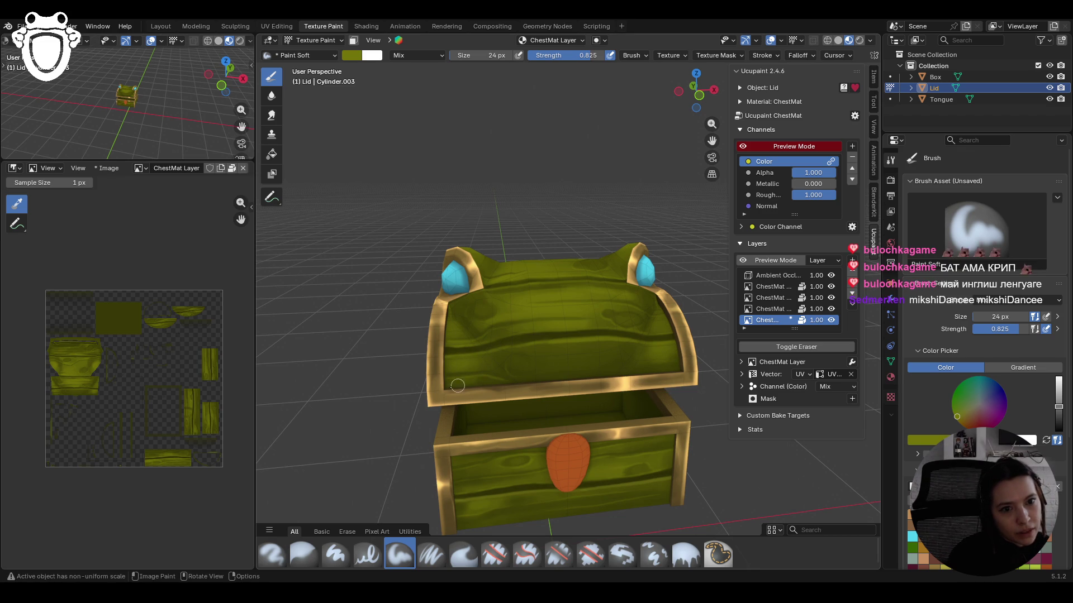
drag(466, 386, 512, 386)
drag(427, 388, 424, 390)
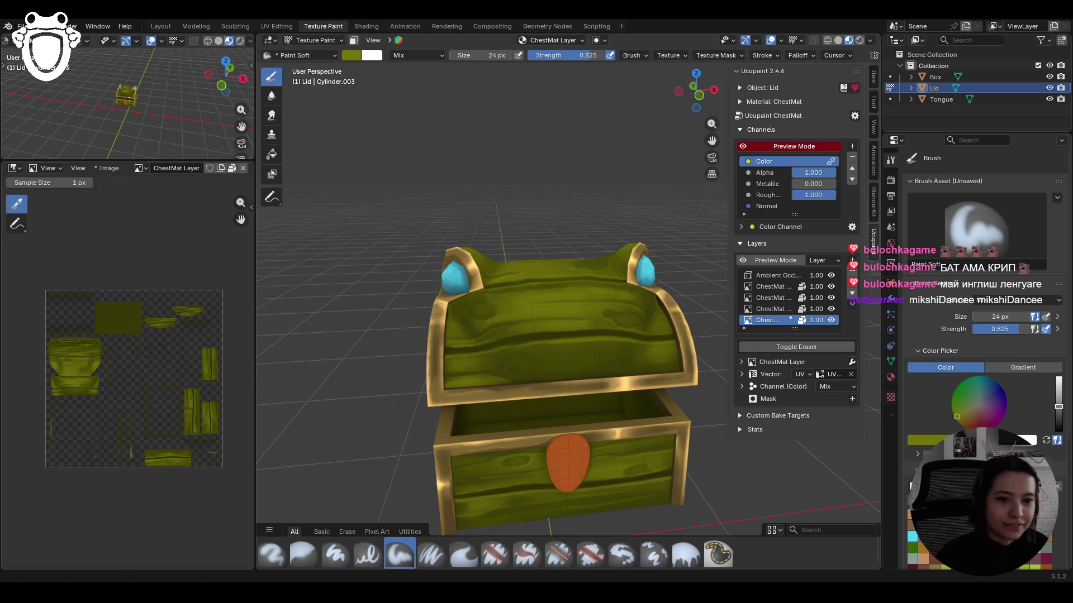
middle_drag(447, 518, 573, 336)
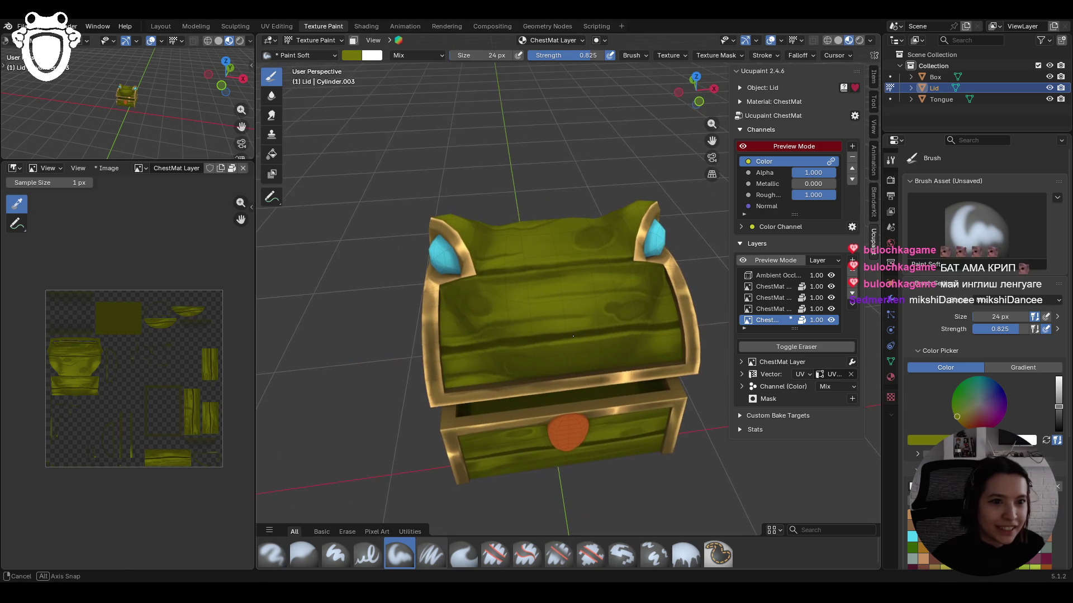
- Scroll to the Color Palette, paint one olive stroke across the lid front, and zoom out
scroll(950, 475, down, 3)
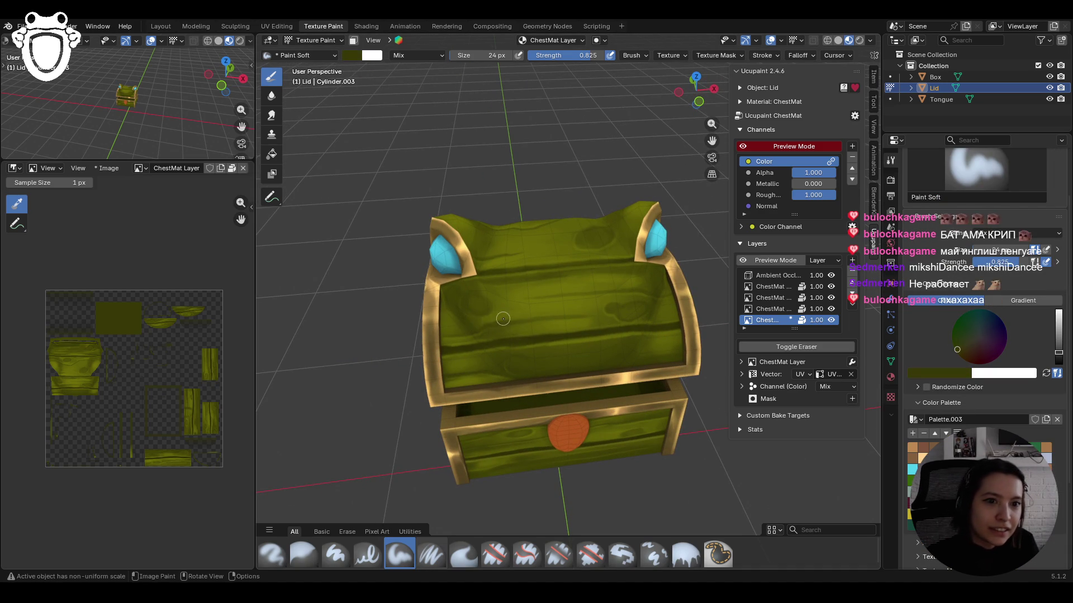
mouse_move(580, 286)
mouse_down()
mouse_move(611, 288)
mouse_move(553, 289)
mouse_up()
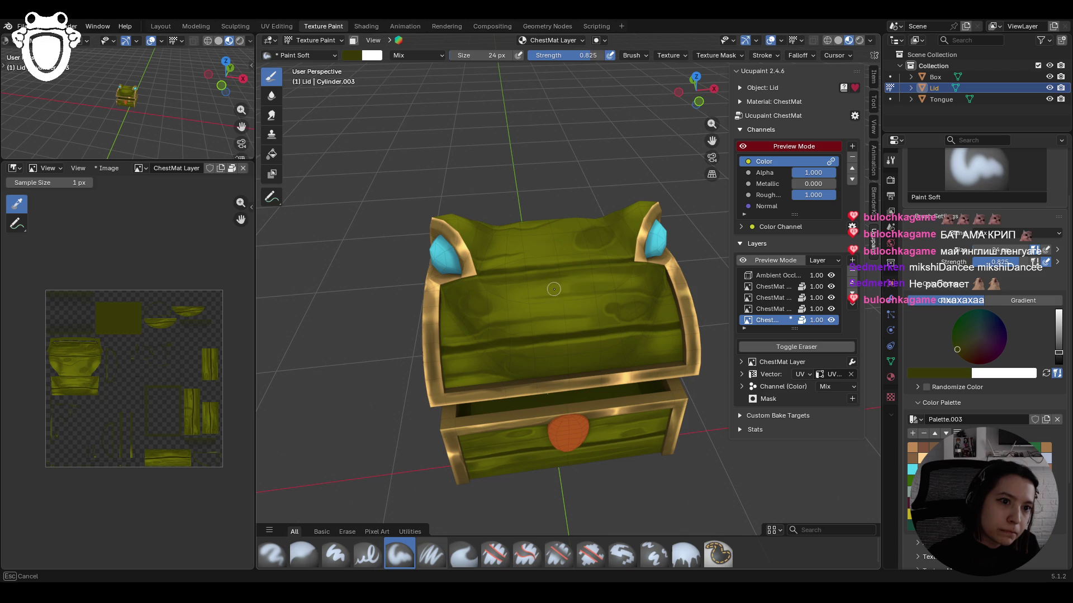
mouse_move(554, 289)
ctrl+middle_down()
mouse_move(620, 367)
mouse_move(623, 332)
ctrl+middle_up()
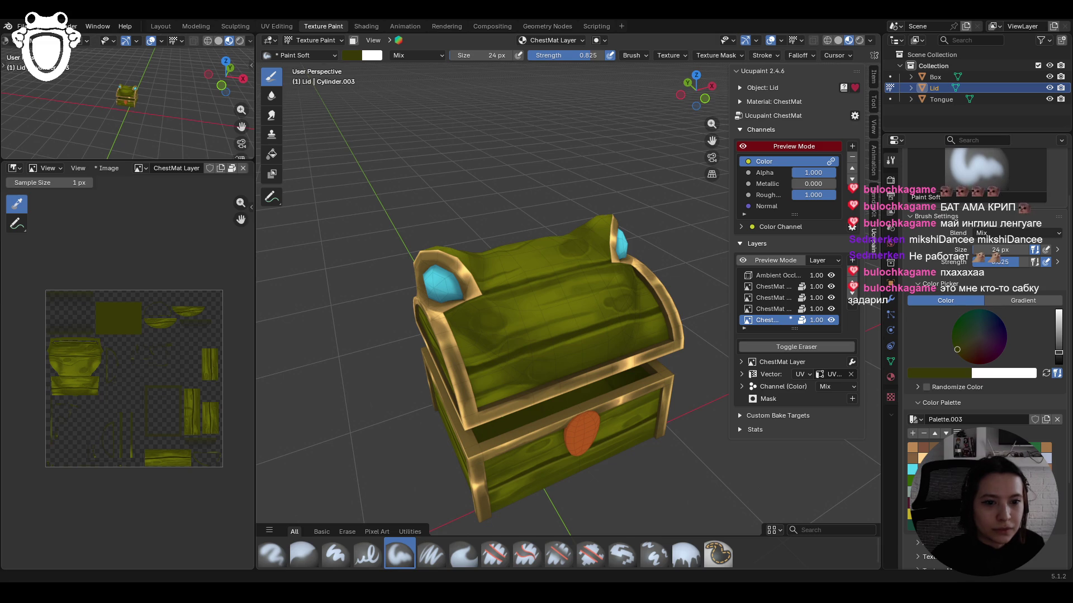
- Paint an up-right stroke across the lid and dab paint near its blue gem
middle_drag(458, 346, 495, 475)
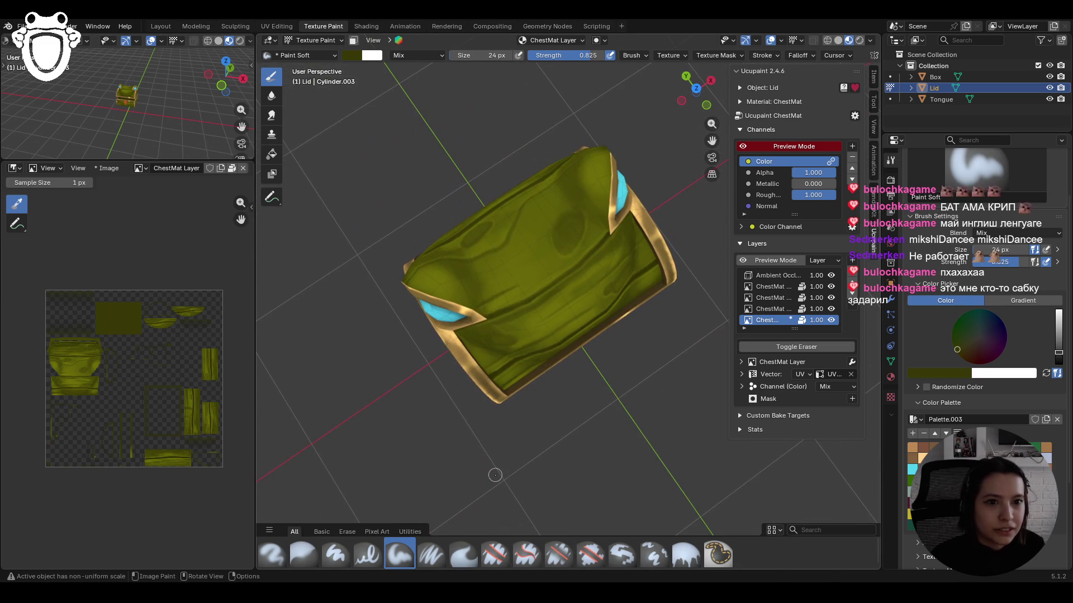
drag(473, 292, 472, 304)
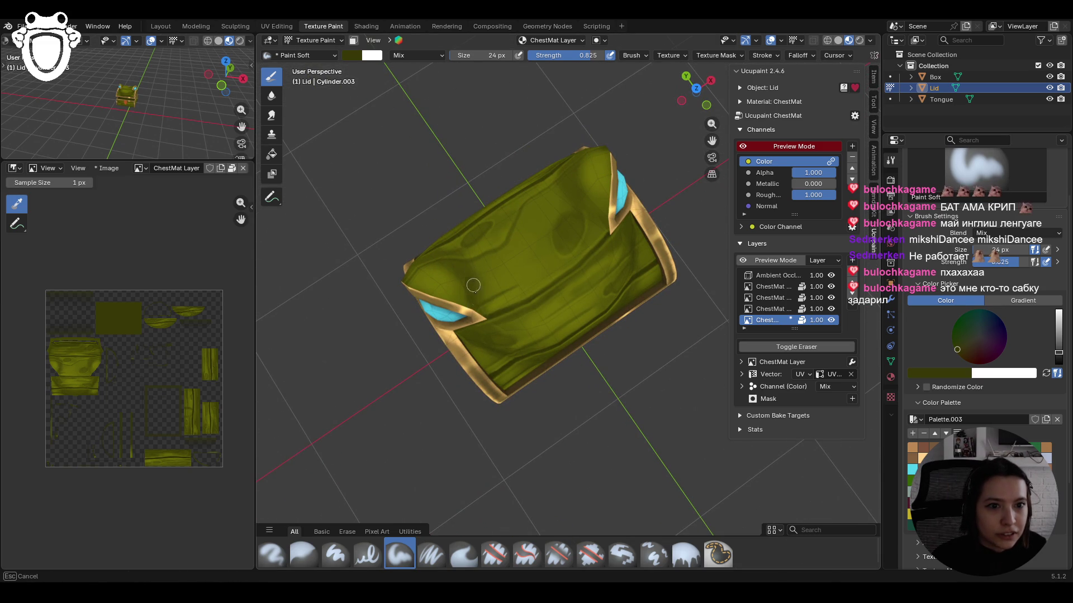
mouse_move(467, 293)
mouse_down()
mouse_move(601, 192)
mouse_move(584, 195)
mouse_move(593, 216)
mouse_move(611, 174)
mouse_up()
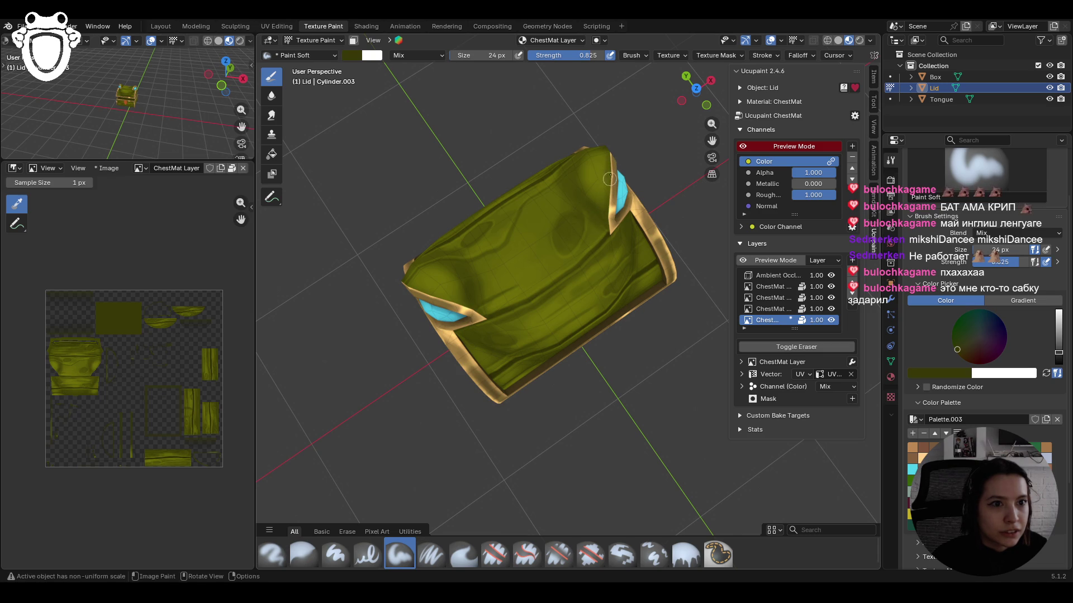
click(417, 288)
click(453, 306)
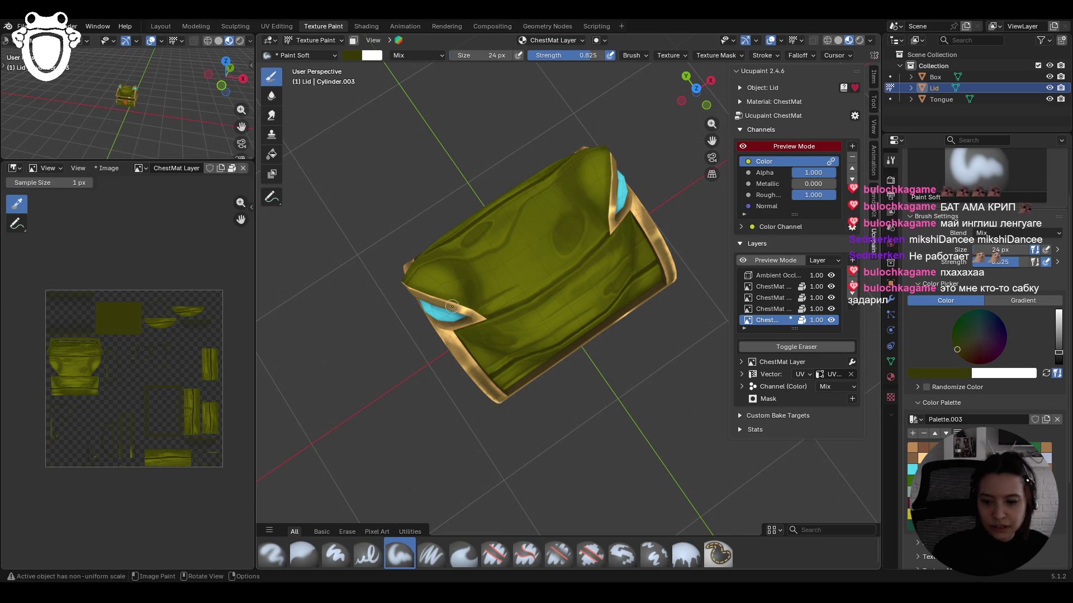
middle_drag(498, 219, 691, 146)
scroll(691, 146, up, 3)
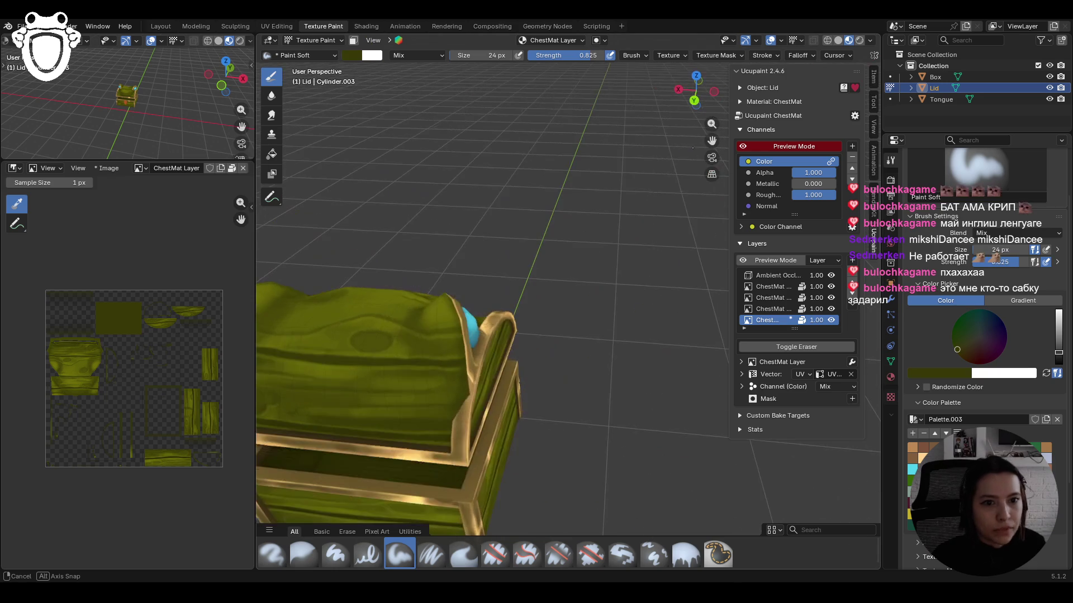
click(455, 312)
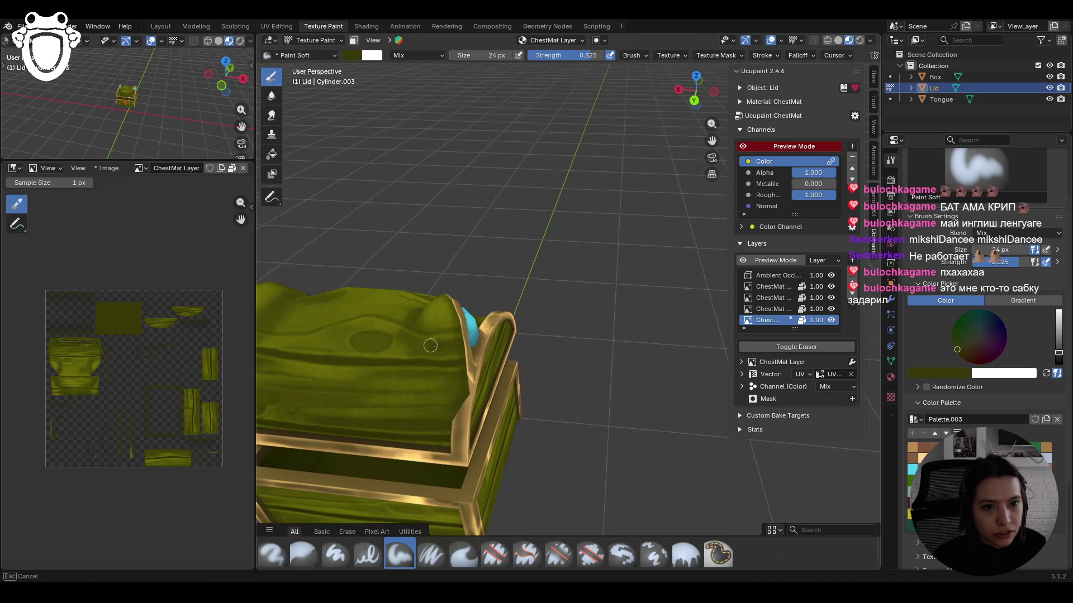
- Reframe the chest and paint faint strokes and dabs on the upper lid
mouse_move(408, 347)
middle_down()
mouse_move(484, 335)
mouse_move(485, 393)
mouse_move(476, 392)
middle_up()
scroll(480, 359, down, 5)
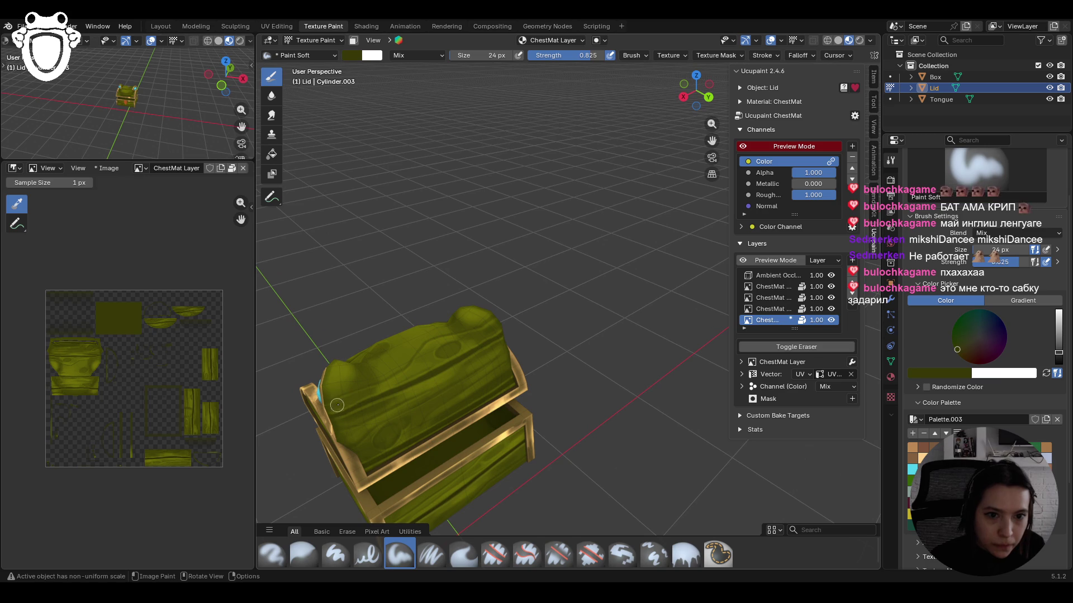
scroll(380, 358, up, 2)
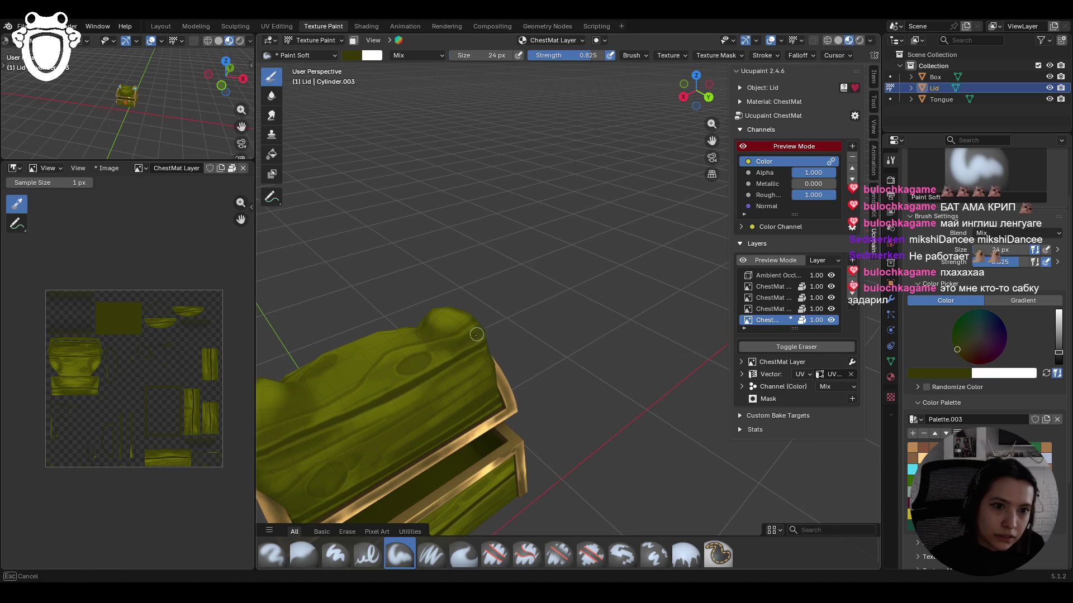
drag(712, 140, 806, 101)
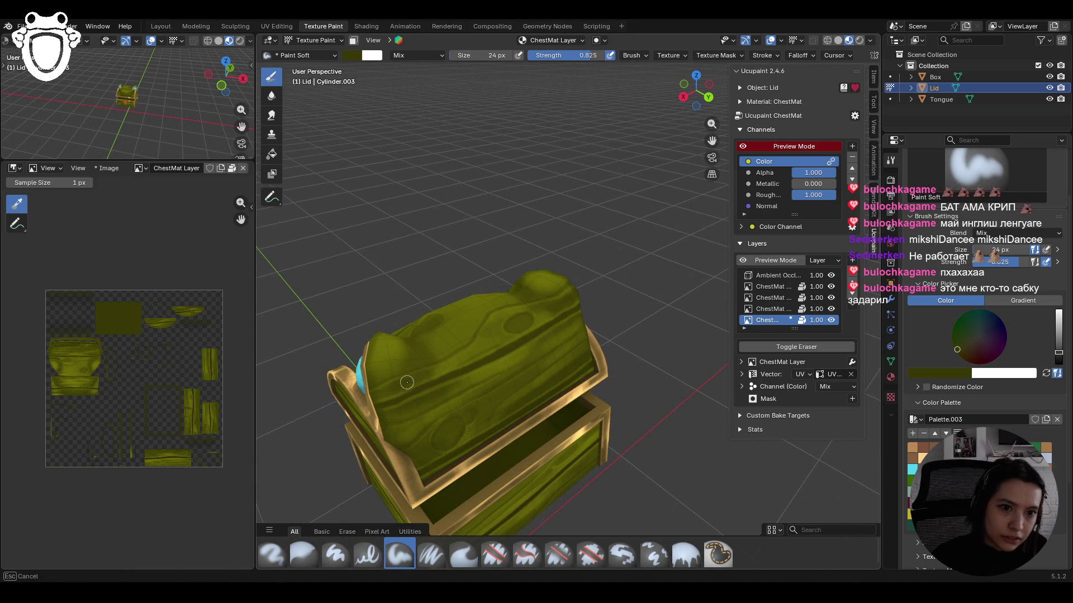
mouse_move(426, 353)
mouse_down()
mouse_move(369, 374)
mouse_move(420, 383)
mouse_up()
drag(386, 415, 394, 418)
drag(562, 323, 481, 395)
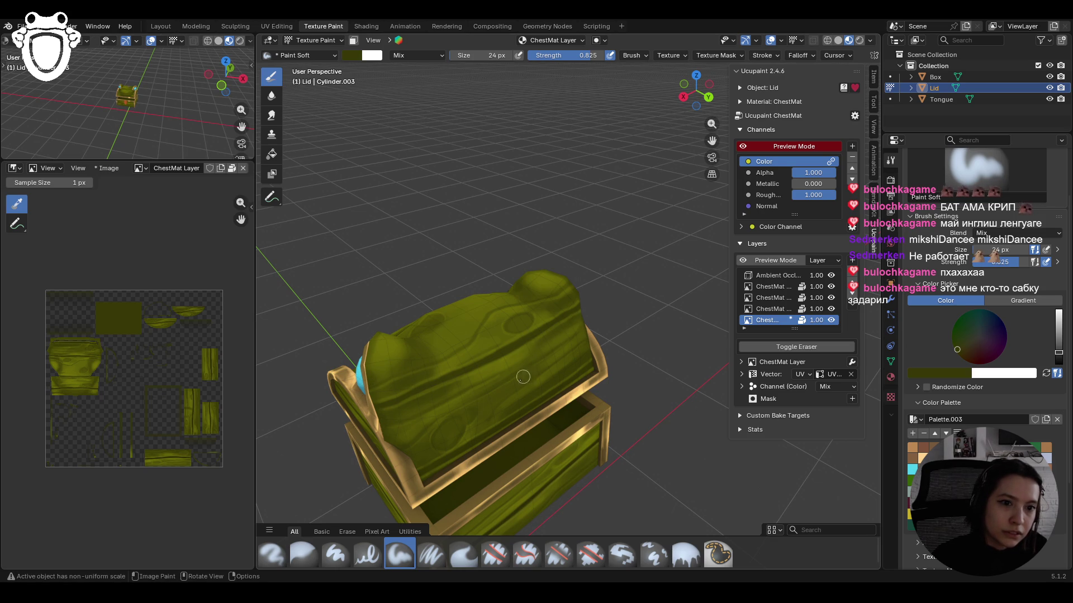
scroll(406, 433, down, 6)
mouse_move(405, 433)
middle_down()
mouse_move(520, 371)
mouse_move(530, 347)
mouse_move(618, 498)
middle_up()
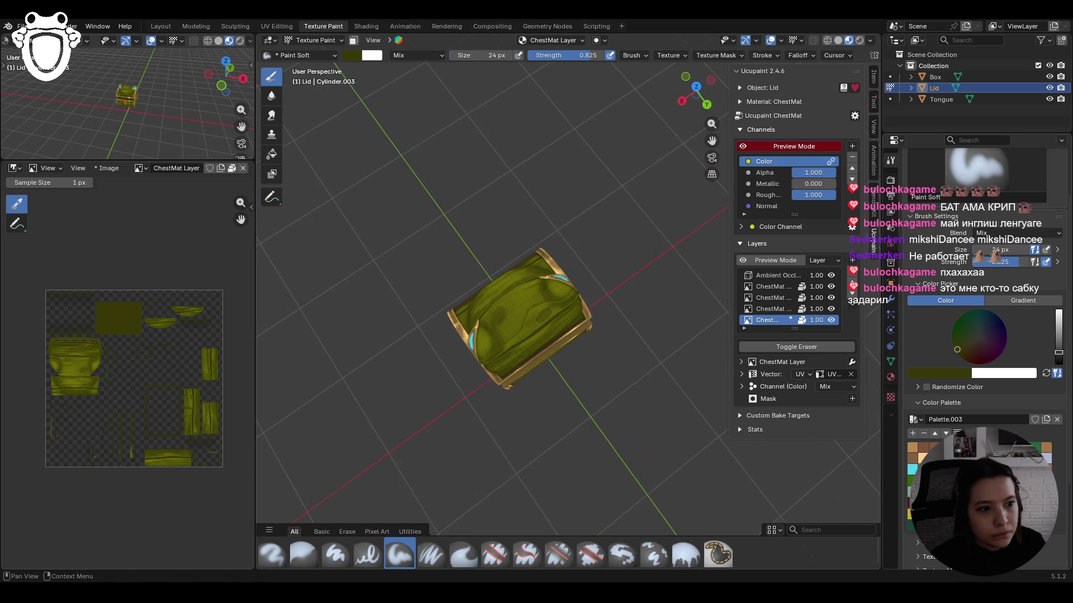
- Sample a brighter olive and paint strokes over the top and front of the lid
key(s)
drag(506, 334, 513, 322)
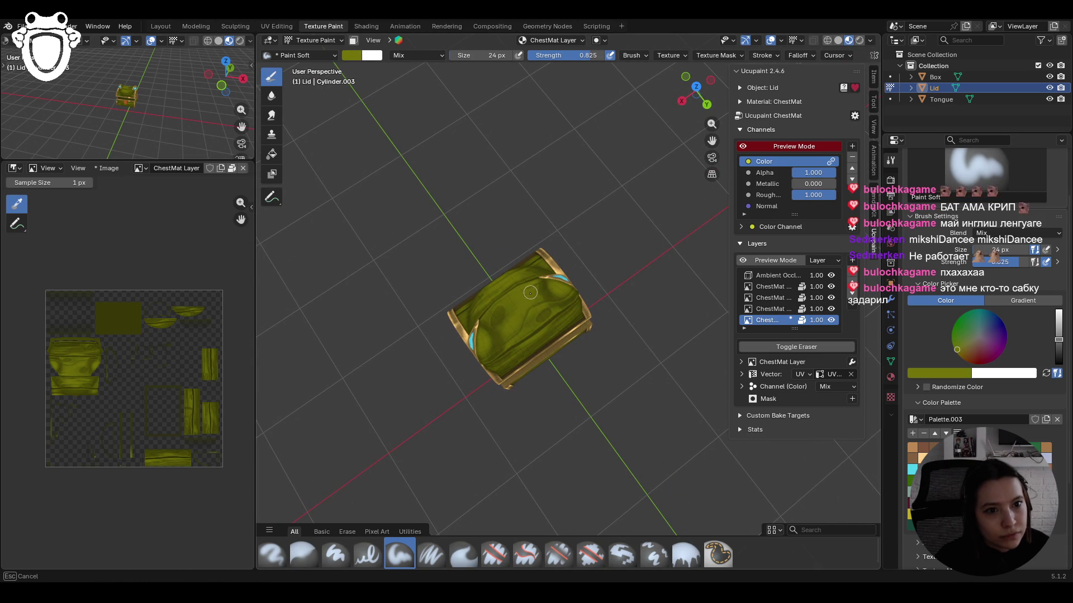
drag(510, 308, 510, 307)
mouse_move(522, 292)
middle_down()
mouse_move(615, 364)
mouse_move(588, 346)
middle_up()
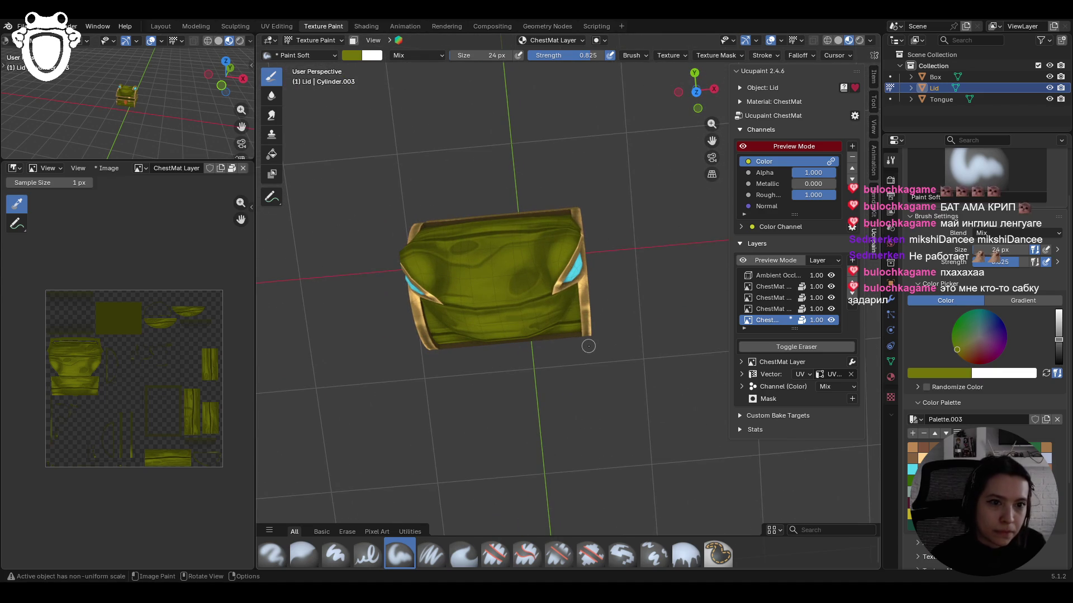
drag(521, 283, 575, 247)
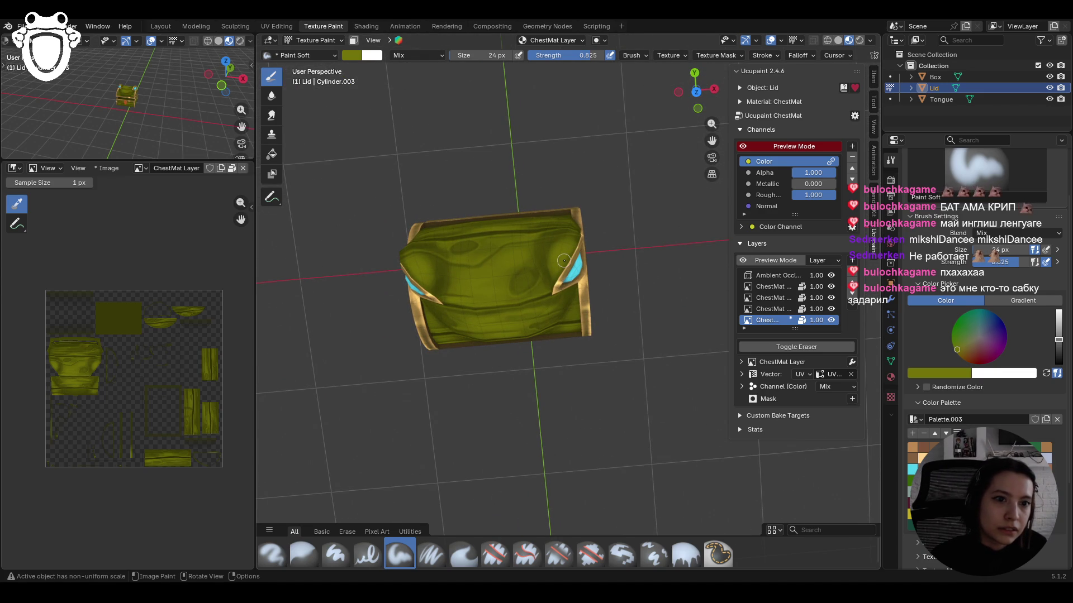
drag(525, 281, 526, 279)
middle_drag(535, 251, 336, 288)
drag(550, 332, 574, 334)
middle_drag(586, 328, 480, 226)
mouse_move(712, 140)
mouse_down()
mouse_move(637, 81)
mouse_move(692, 90)
mouse_move(642, 95)
mouse_move(549, 177)
mouse_up()
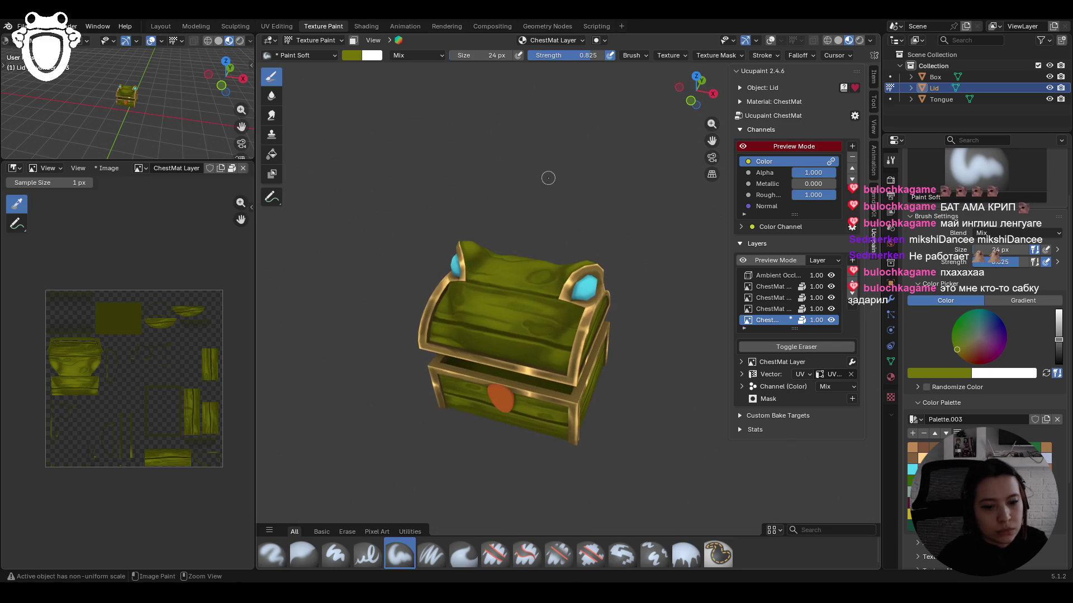
- Save the chest file with Ctrl+S
key(ctrl+s)
scroll(618, 191, down, 2)
scroll(618, 191, up, 2)
scroll(615, 259, down, 2)
mouse_move(615, 258)
middle_down()
mouse_move(656, 372)
mouse_move(682, 335)
mouse_move(423, 72)
mouse_move(335, 48)
middle_up()
- Select the Tongue object in Object Mode and return to Texture Paint mode
click(315, 41)
click(301, 54)
click(545, 357)
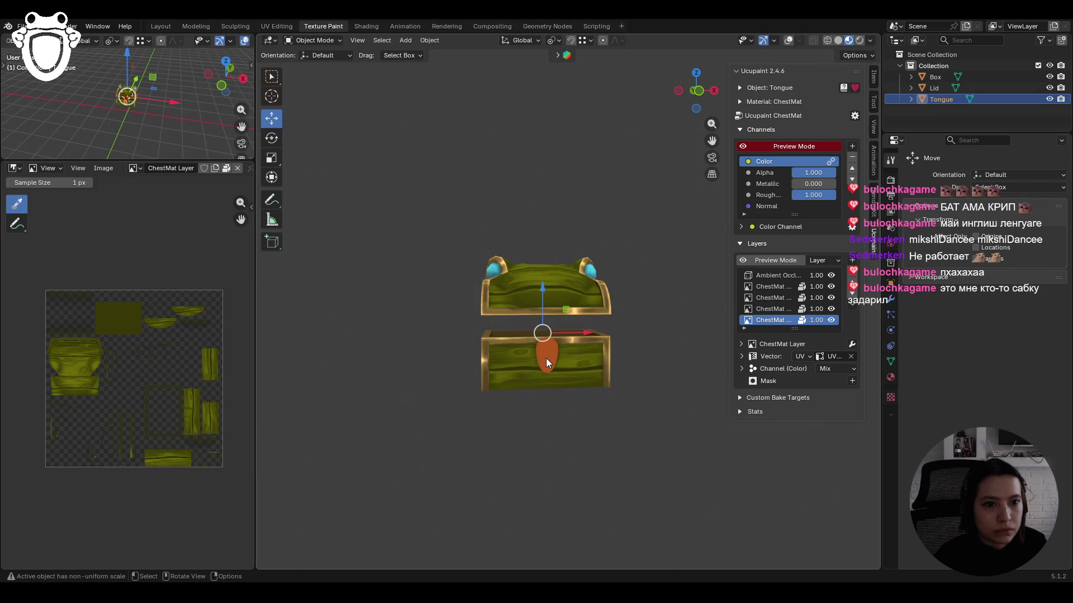
click(317, 40)
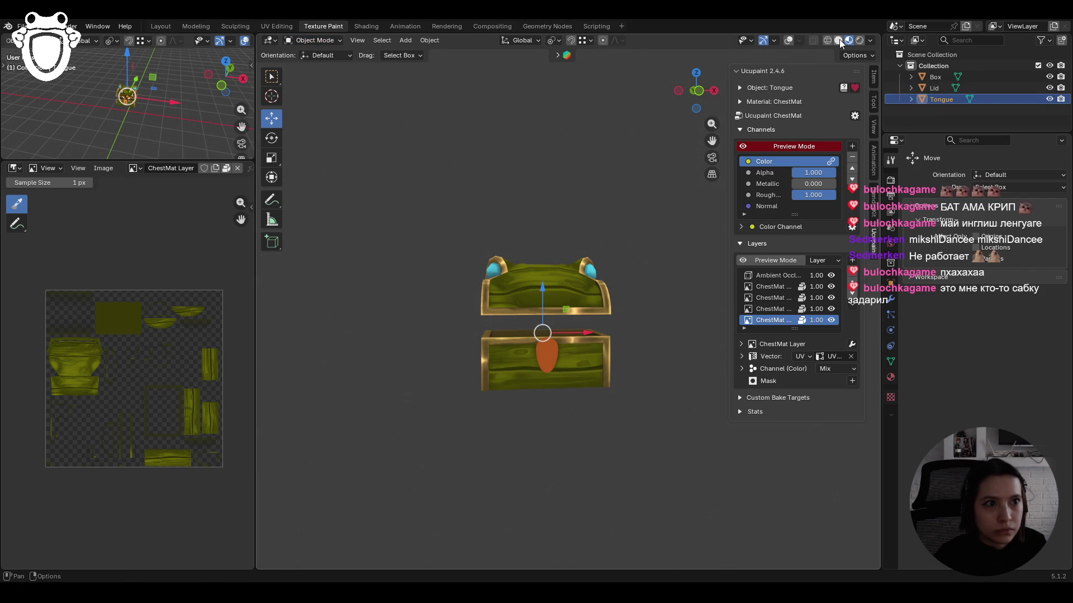
click(316, 41)
click(318, 115)
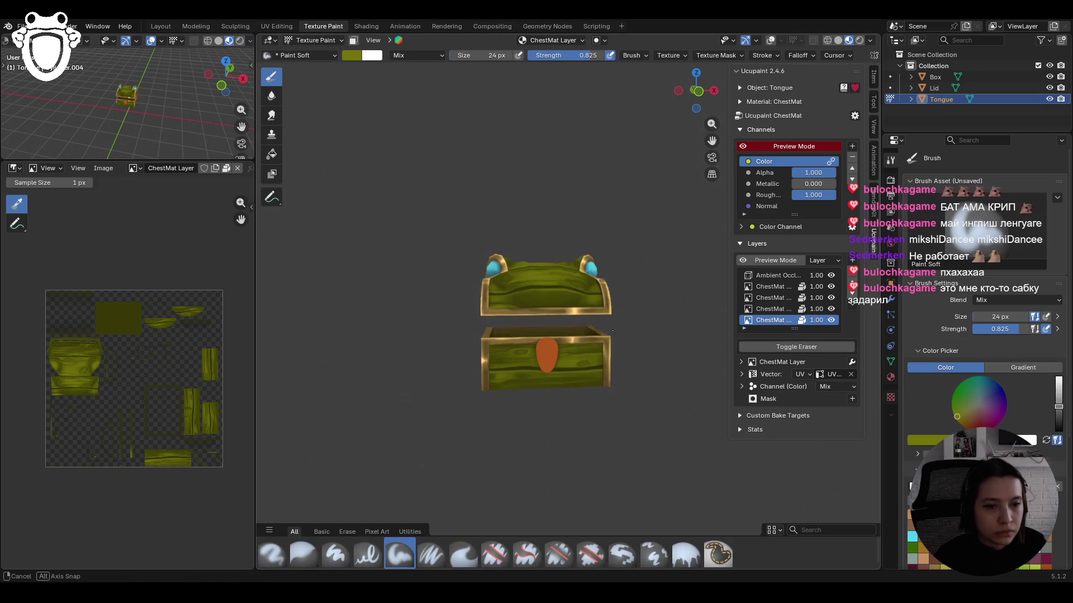
- Pick a brown-red swatch from the color palette as the paint colour
scroll(984, 268, down, 4)
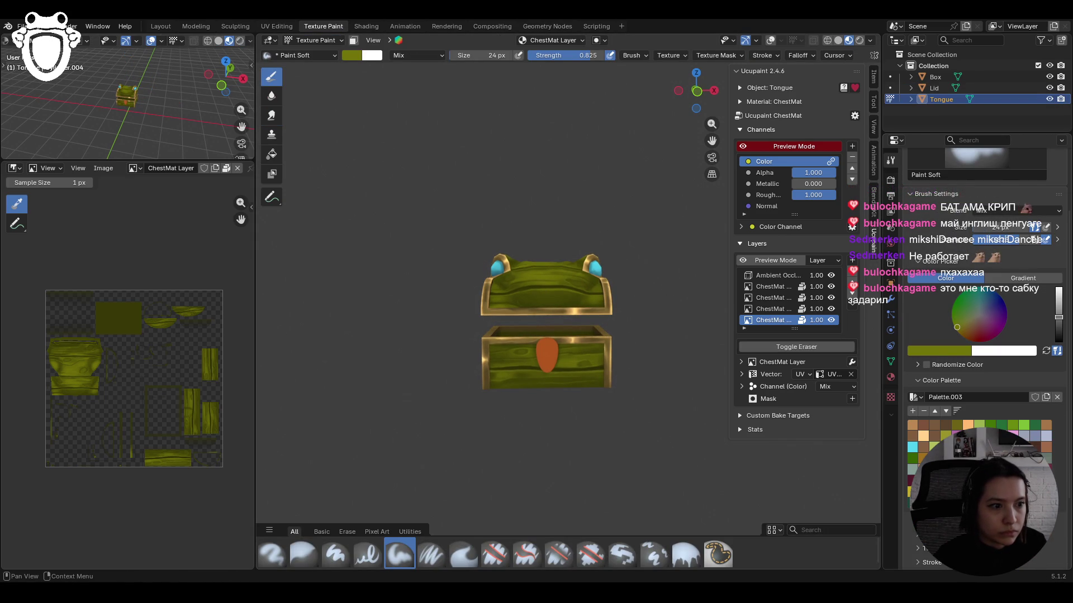
click(970, 337)
middle_drag(572, 334, 583, 338)
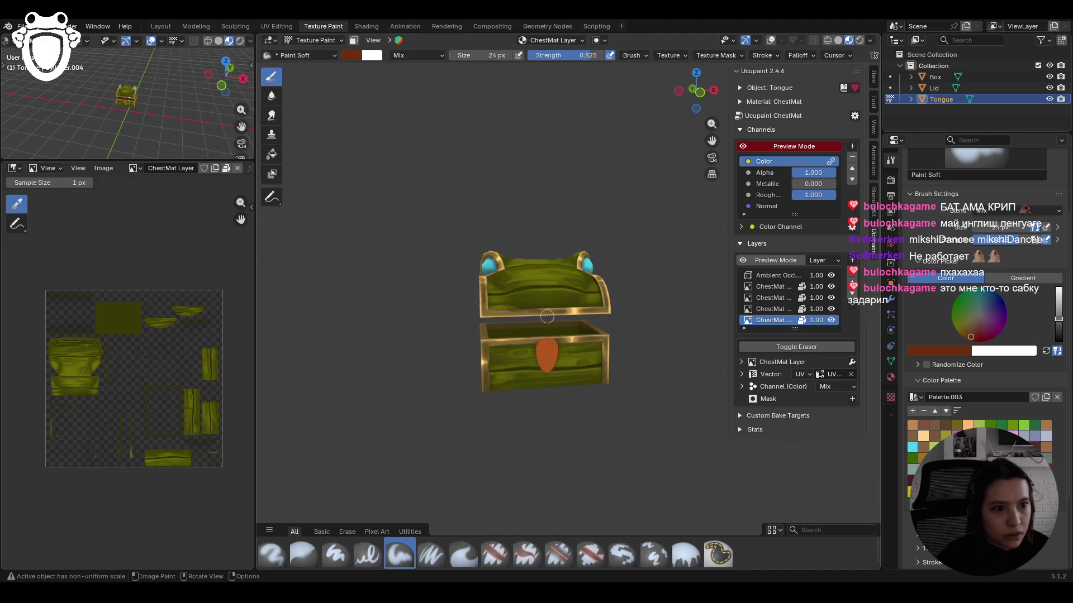
- Make ChestMat Layer 1 the active Ucupaint layer and paint a brown-red stroke on the tongue
click(771, 308)
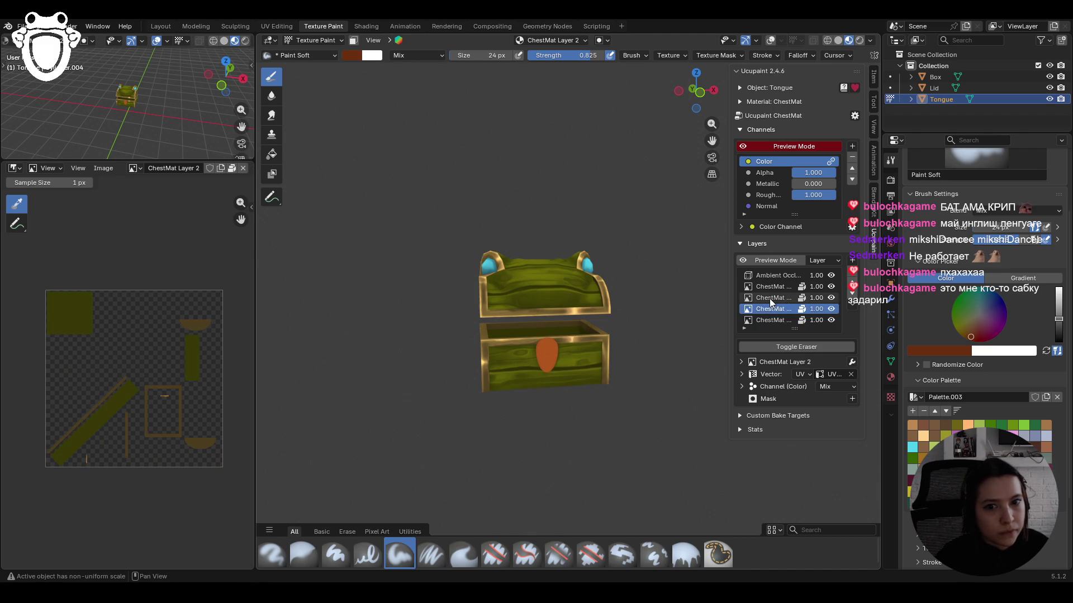
click(769, 298)
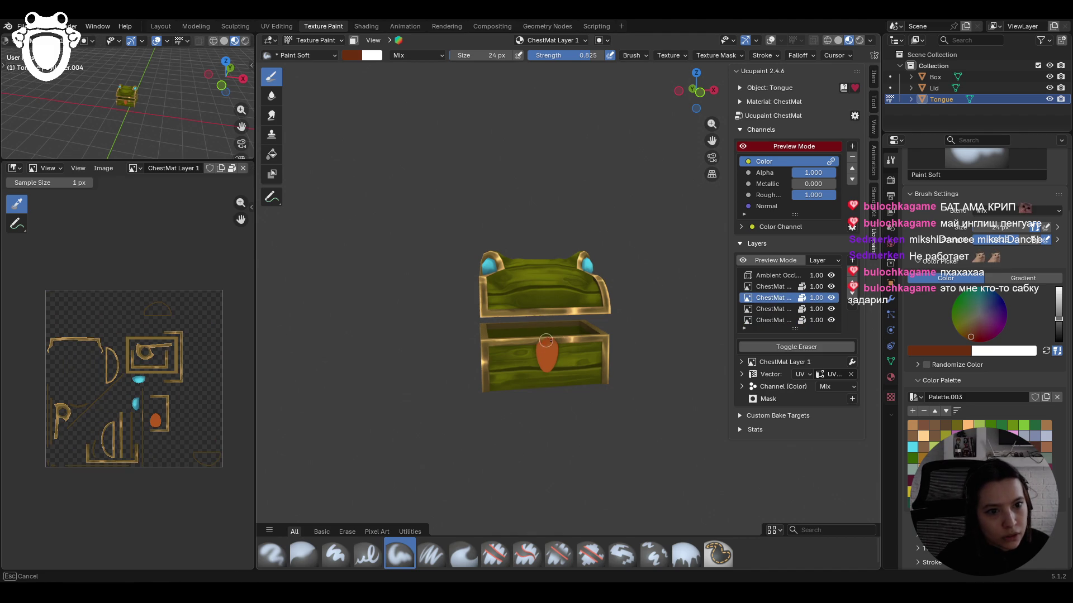
drag(561, 359, 554, 371)
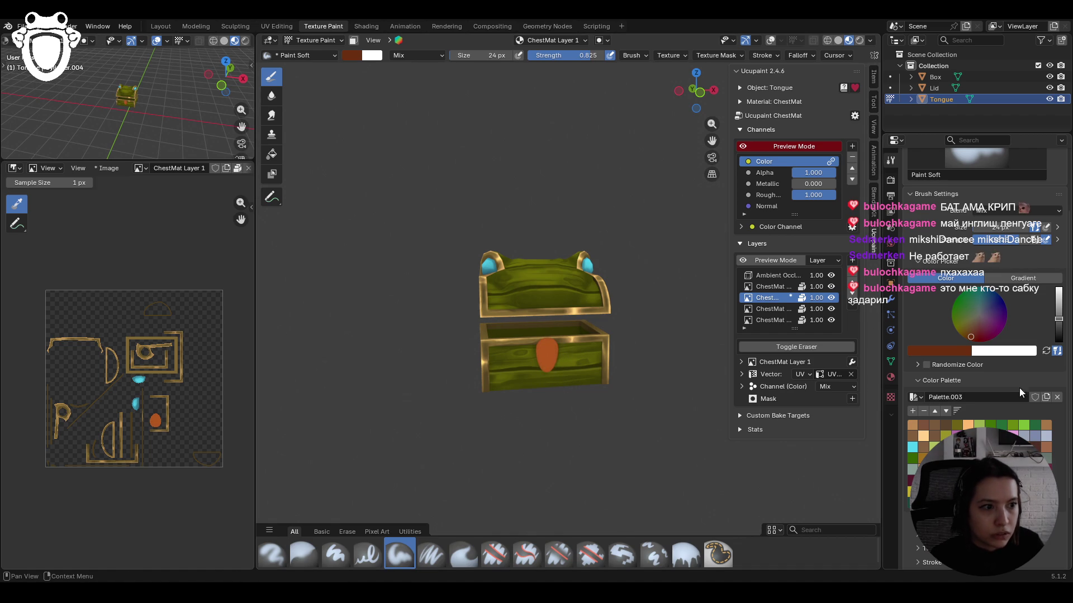
scroll(1020, 397, down, 1)
middle_drag(643, 385, 605, 381)
scroll(604, 381, up, 5)
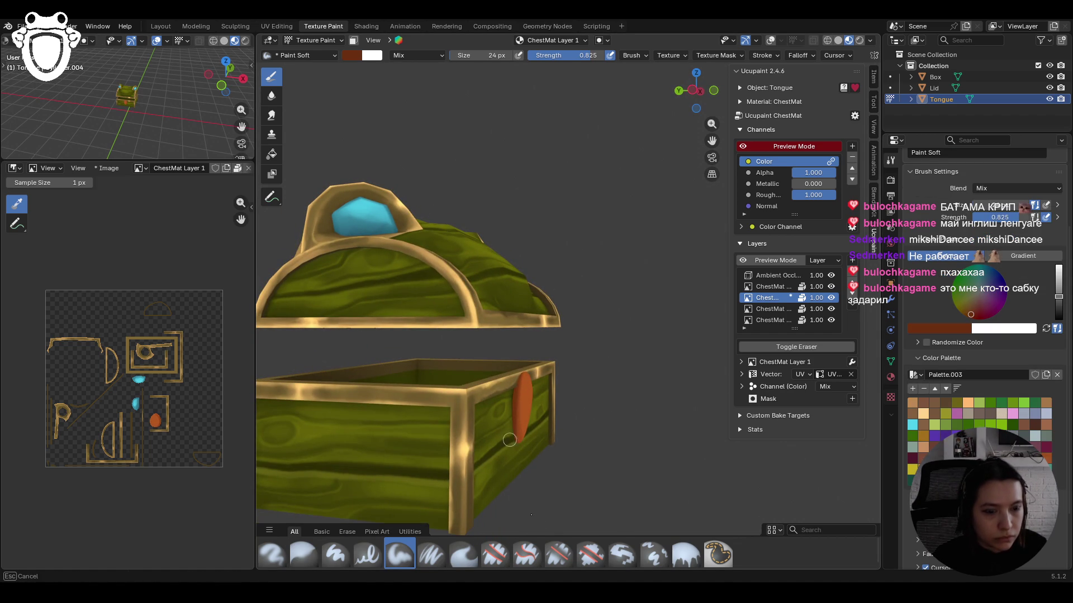
- Face the tongue, choose Paint Soft Pressure, and paint a dark stroke down its middle
middle_drag(588, 509, 541, 447)
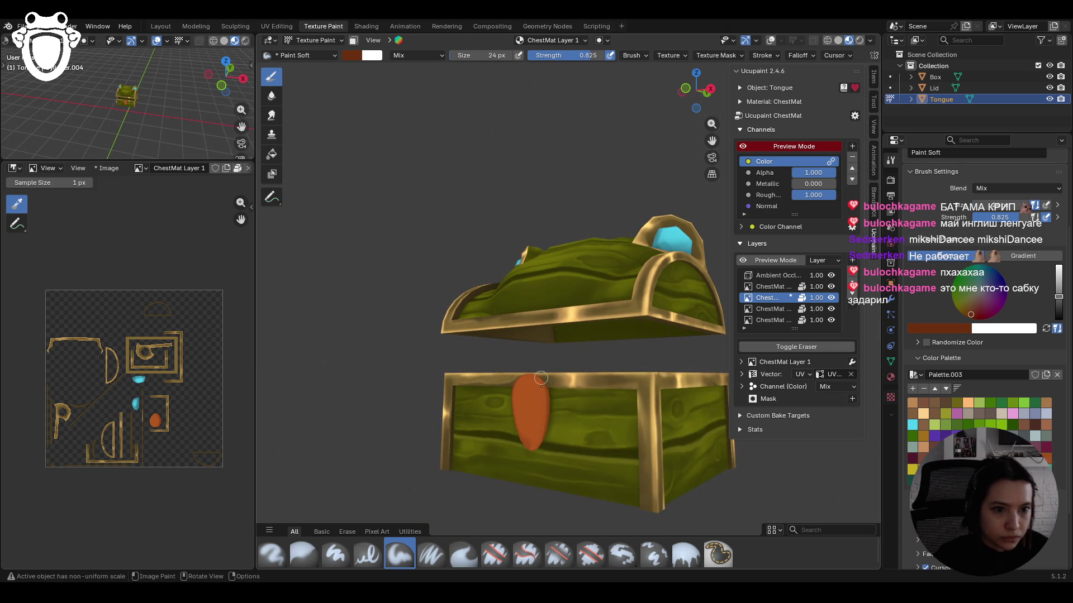
middle_drag(541, 447, 524, 376)
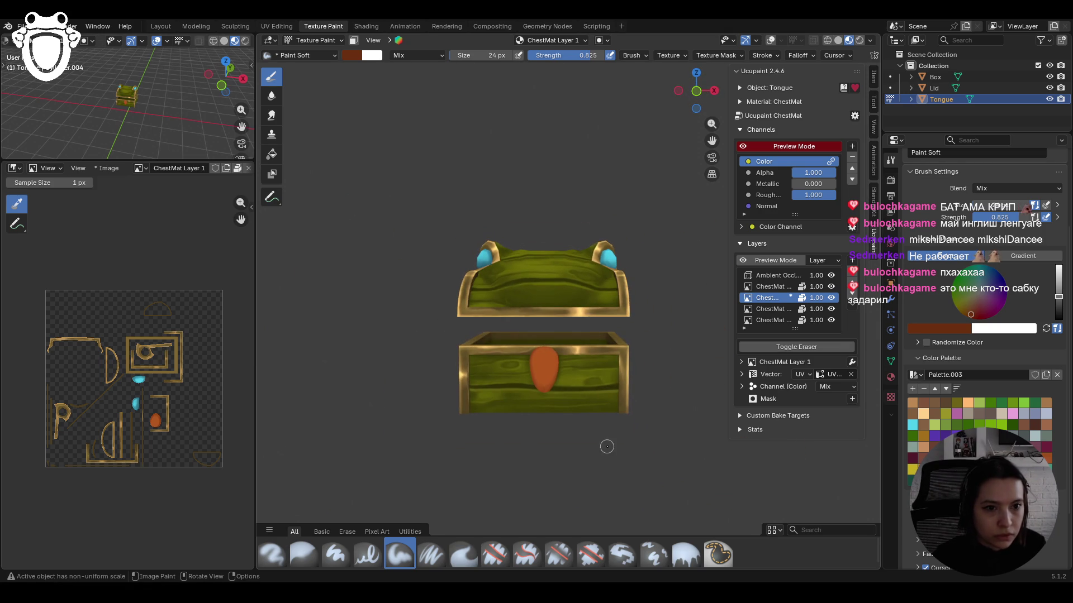
scroll(536, 366, down, 2)
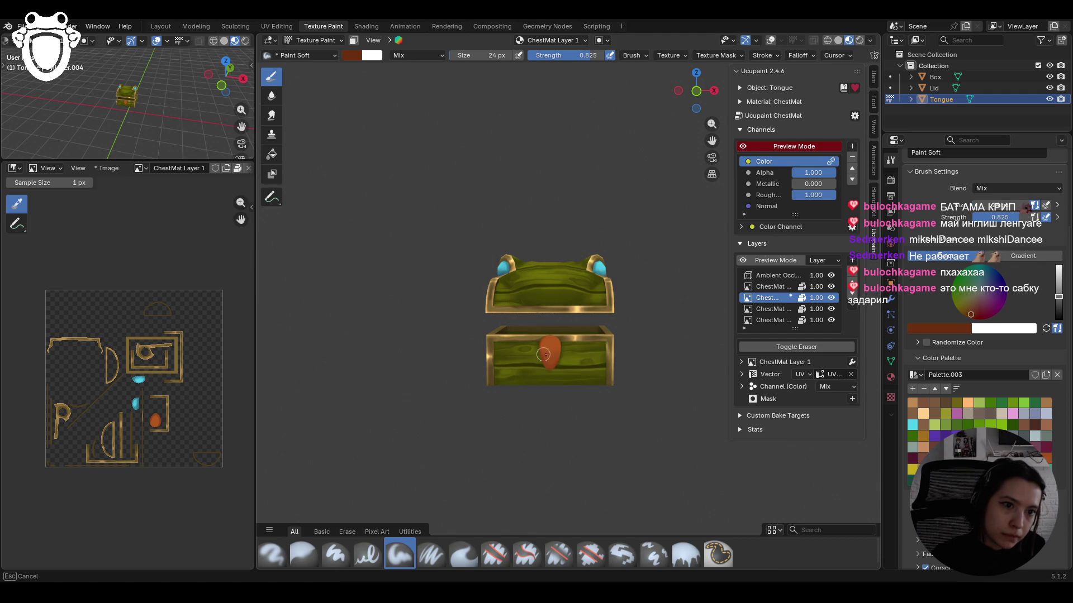
mouse_move(431, 332)
middle_down()
mouse_move(553, 366)
mouse_move(558, 431)
middle_up()
scroll(558, 431, up, 4)
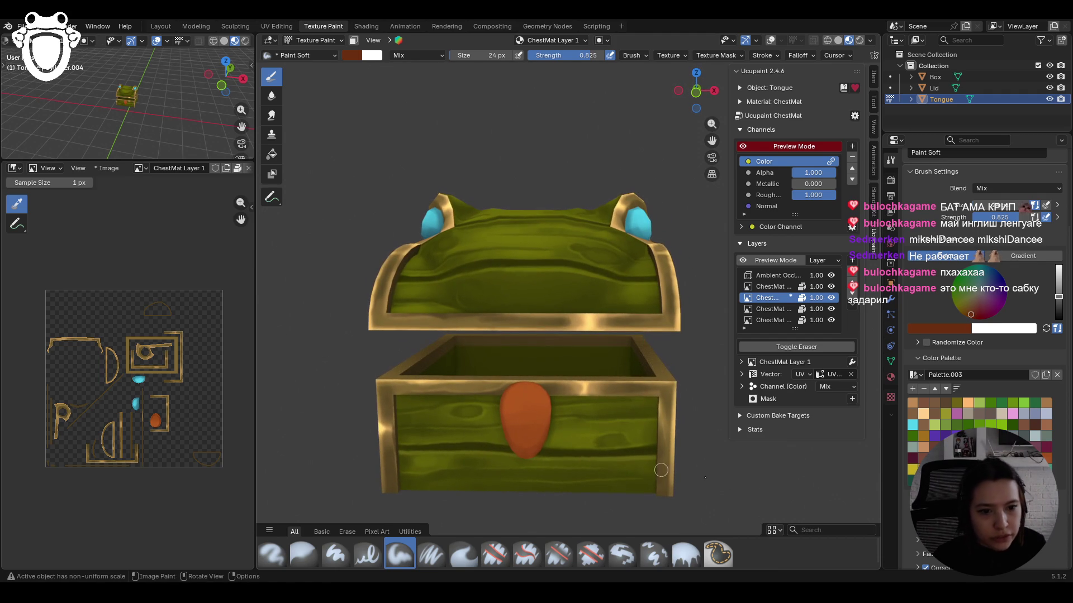
click(424, 559)
mouse_move(525, 371)
mouse_down()
mouse_move(525, 436)
mouse_move(524, 373)
mouse_up()
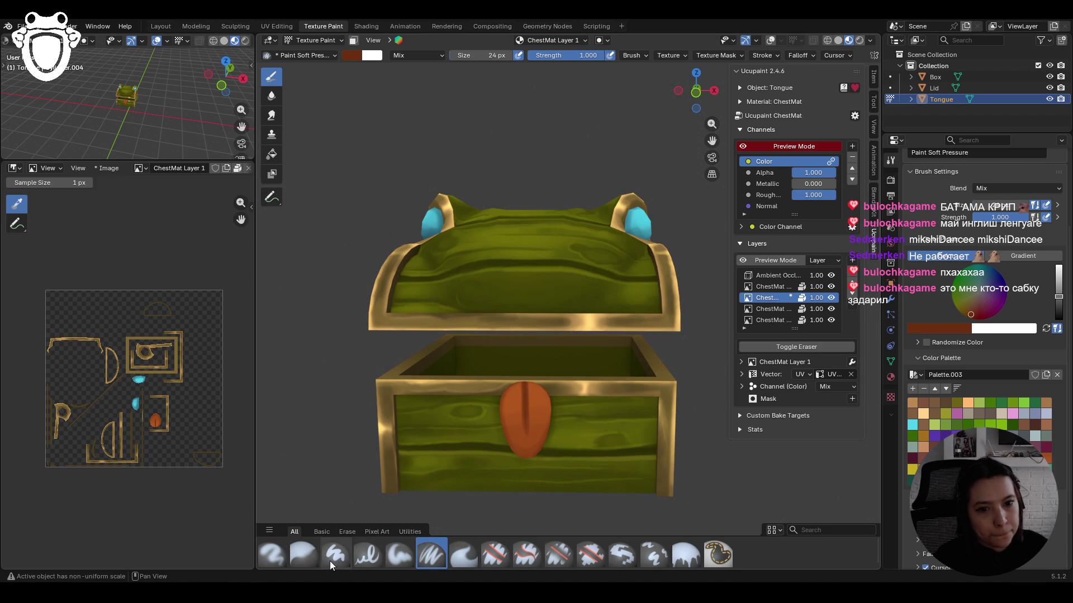
- Blur the dark stroke on the tongue, then return to the Paint Soft brush
click(303, 556)
drag(521, 422, 520, 441)
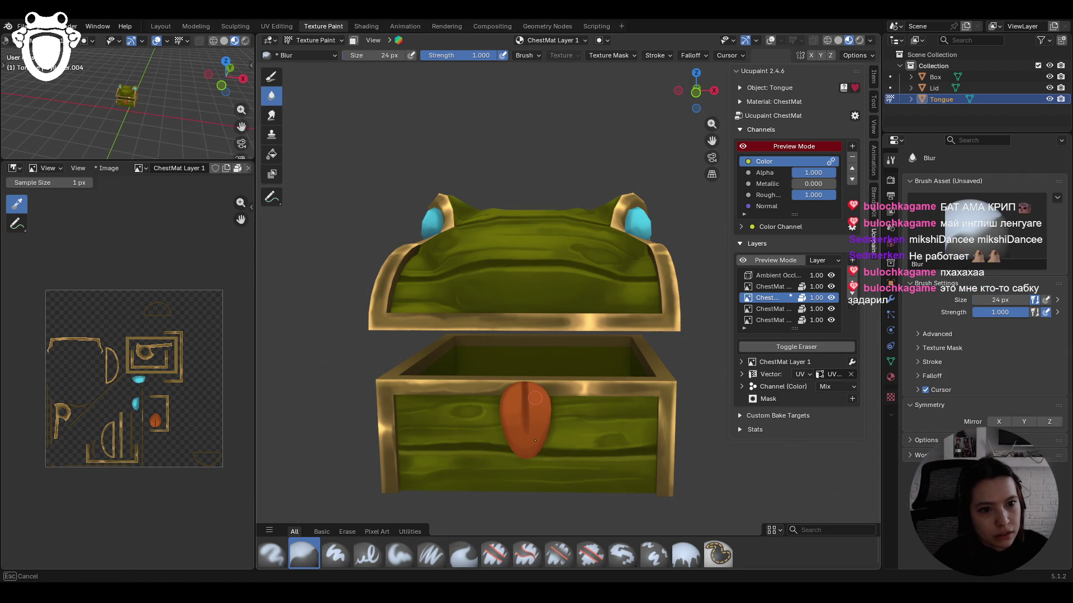
drag(534, 398, 532, 450)
click(400, 555)
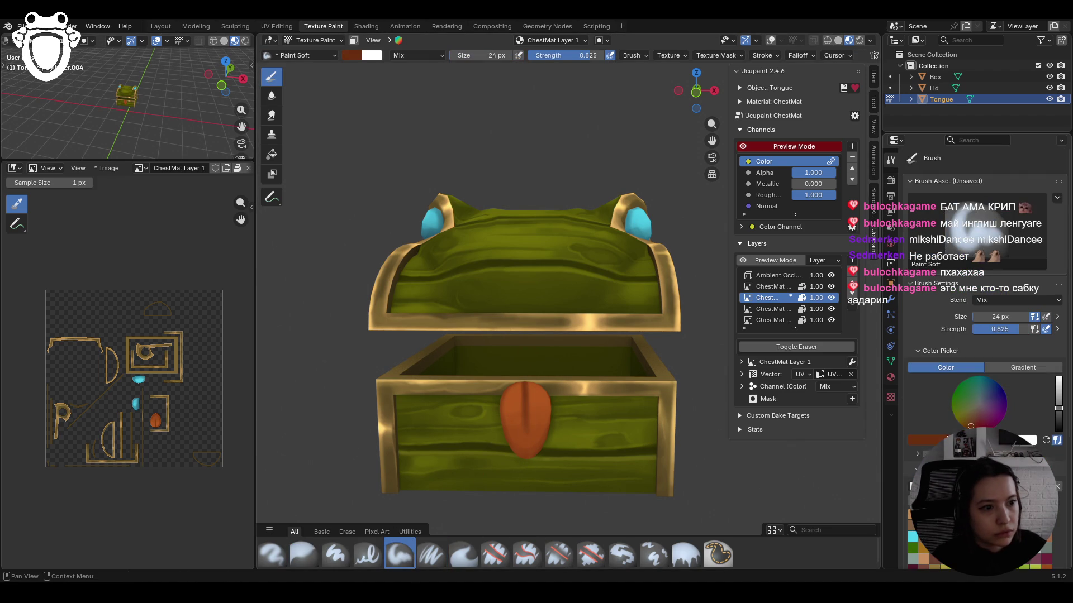
scroll(984, 251, down, 3)
drag(1058, 341, 1059, 326)
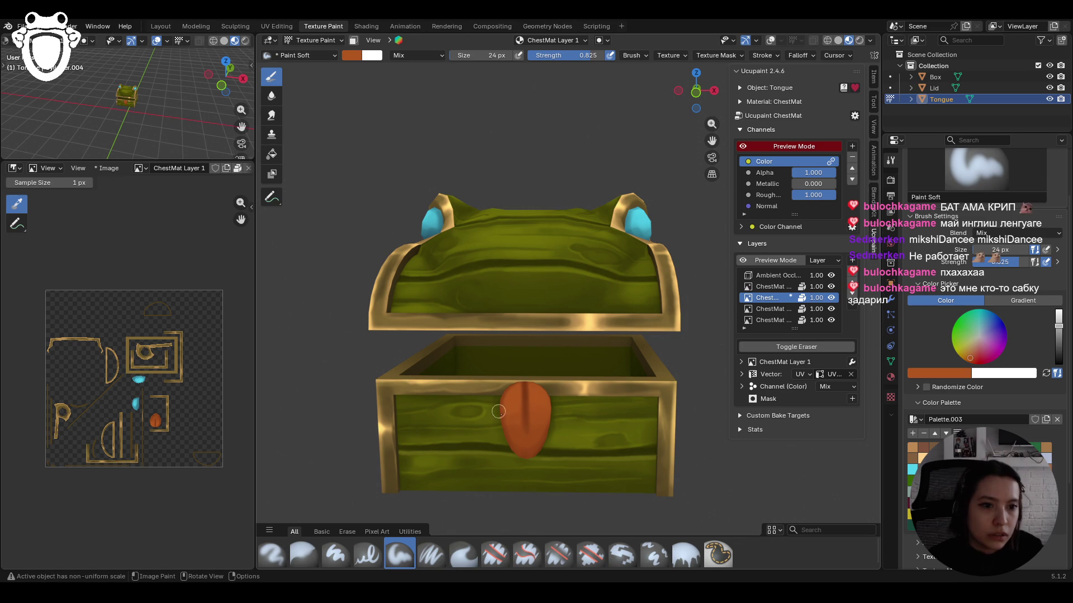
- Paint an orange stroke up the tongue with Paint Soft Pressure
click(431, 555)
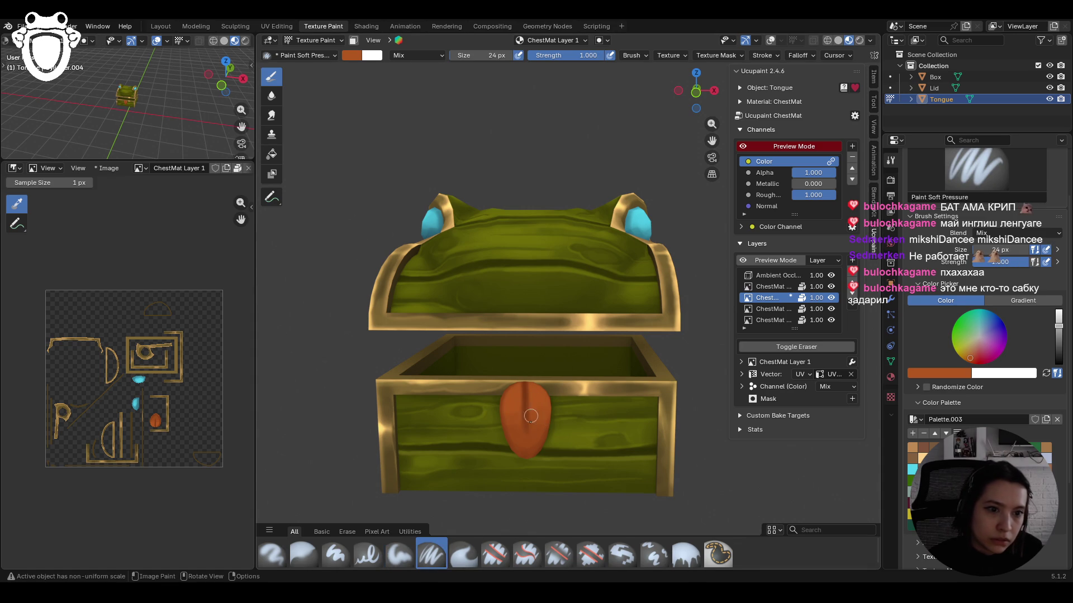
mouse_move(528, 447)
mouse_down()
mouse_move(520, 400)
mouse_move(525, 443)
mouse_move(530, 424)
mouse_up()
mouse_move(557, 312)
middle_down()
mouse_move(581, 310)
mouse_move(542, 313)
mouse_move(565, 314)
middle_up()
- With Paint Soft shrunk to 14 px, paint on the tongue, then set a 4 px size
click(400, 555)
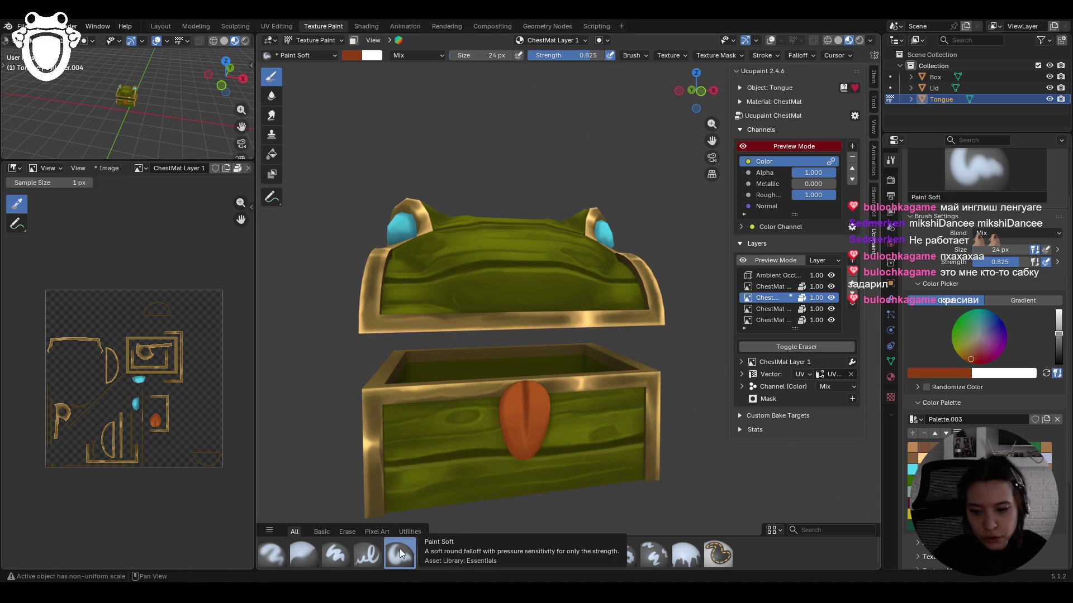
key(bracketleft)
key(bracketleft)
key(bracketleft)
middle_drag(507, 413, 523, 412)
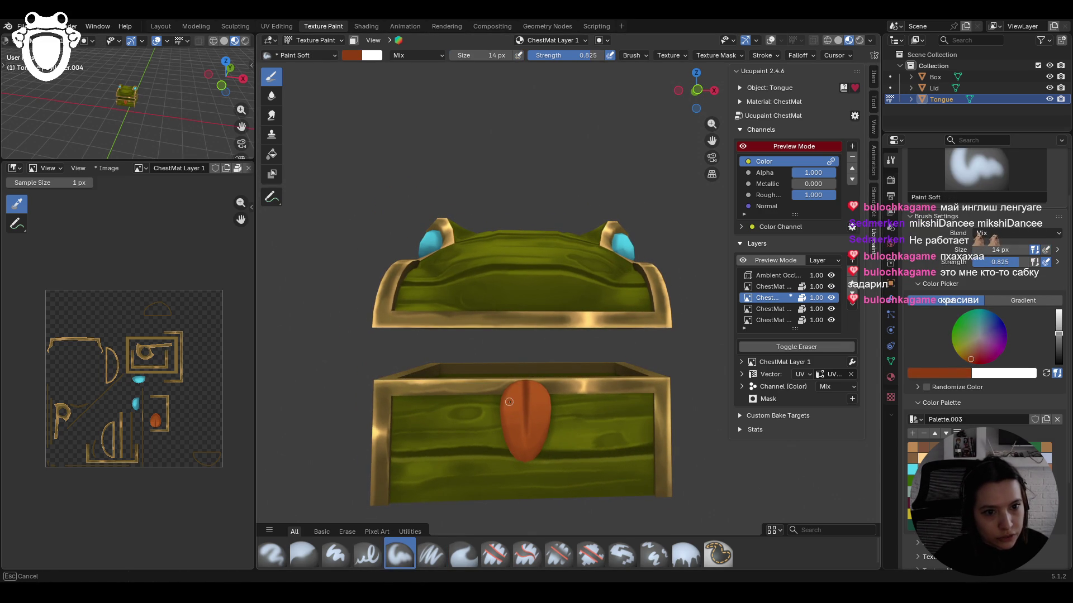
mouse_move(509, 403)
mouse_down()
mouse_move(540, 424)
mouse_move(540, 406)
mouse_up()
click(539, 406)
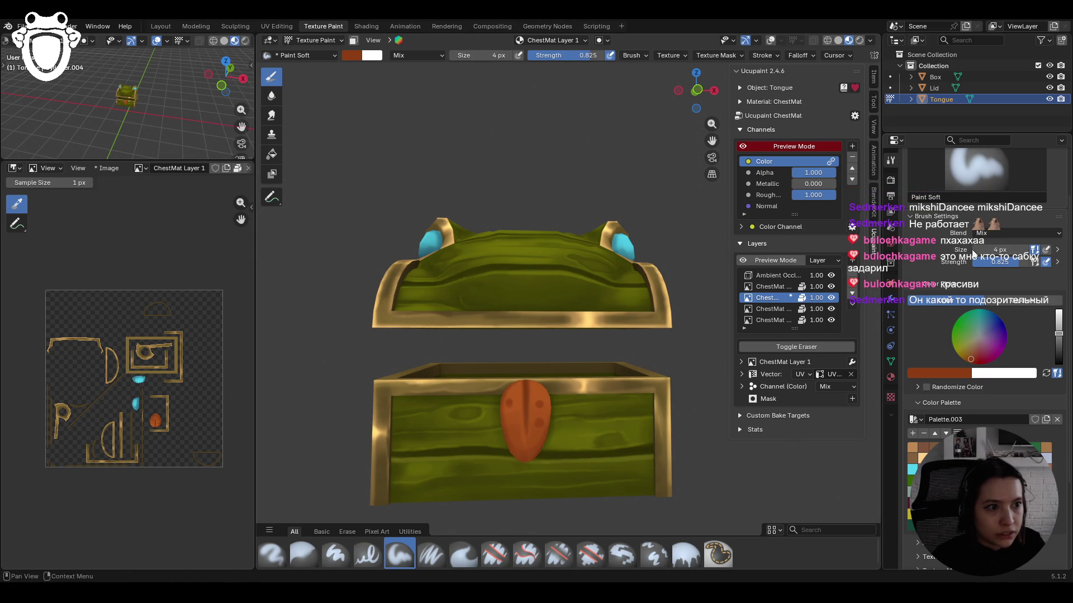
- Zoom in on the orange tongue and set the brush size to 14 px
scroll(550, 435, up, 5)
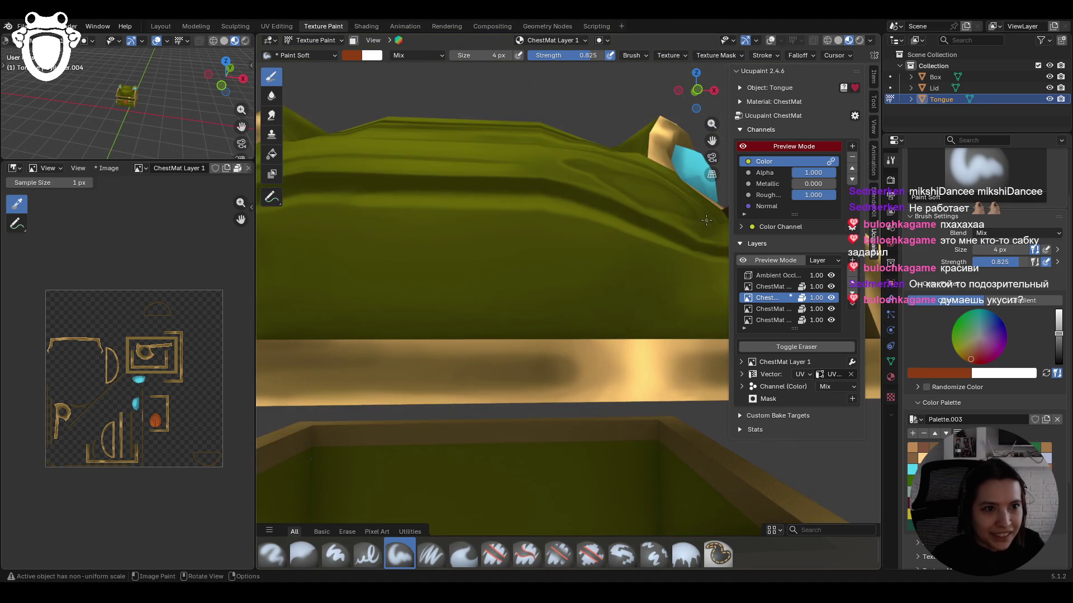
drag(710, 141, 603, 302)
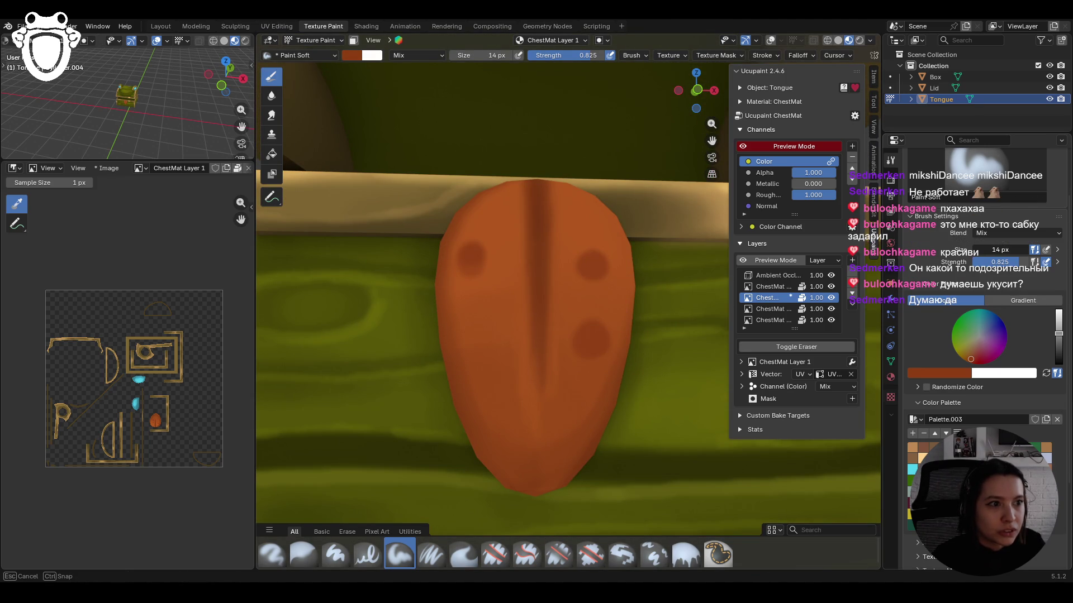
click(560, 276)
- Dab several dark red-brown spots on both sides of the tongue's central groove
drag(614, 322, 612, 309)
drag(503, 390, 509, 382)
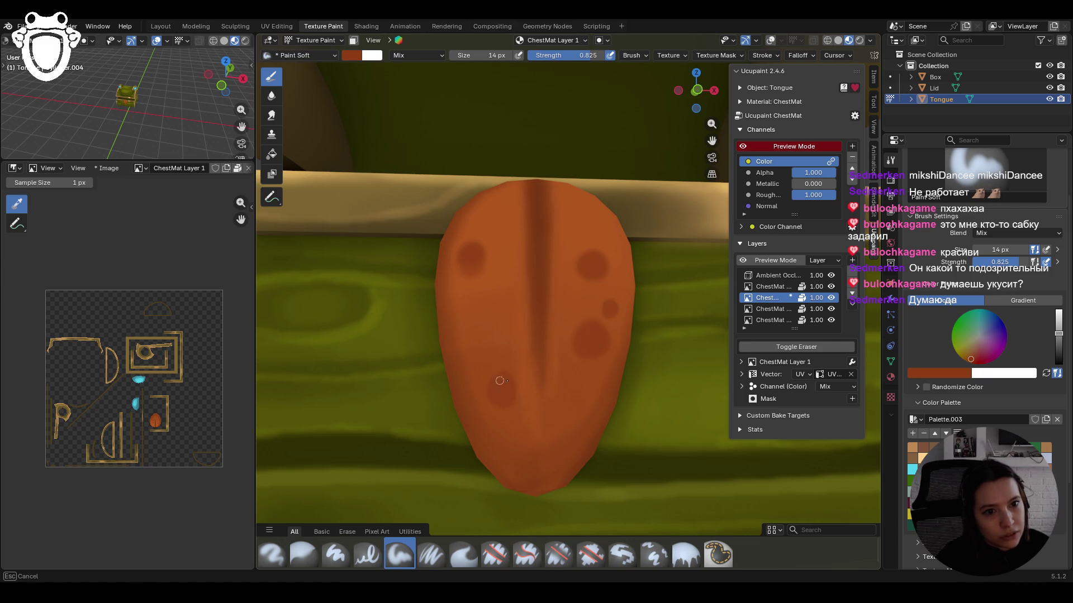
drag(516, 395, 490, 354)
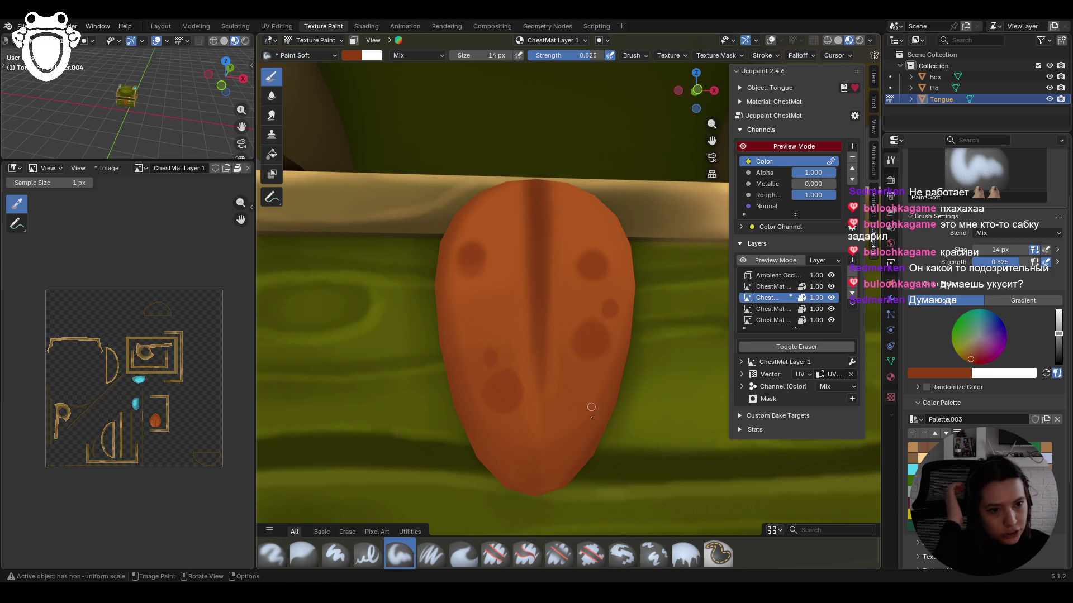
mouse_move(596, 423)
mouse_down()
mouse_move(580, 419)
mouse_move(576, 436)
mouse_up()
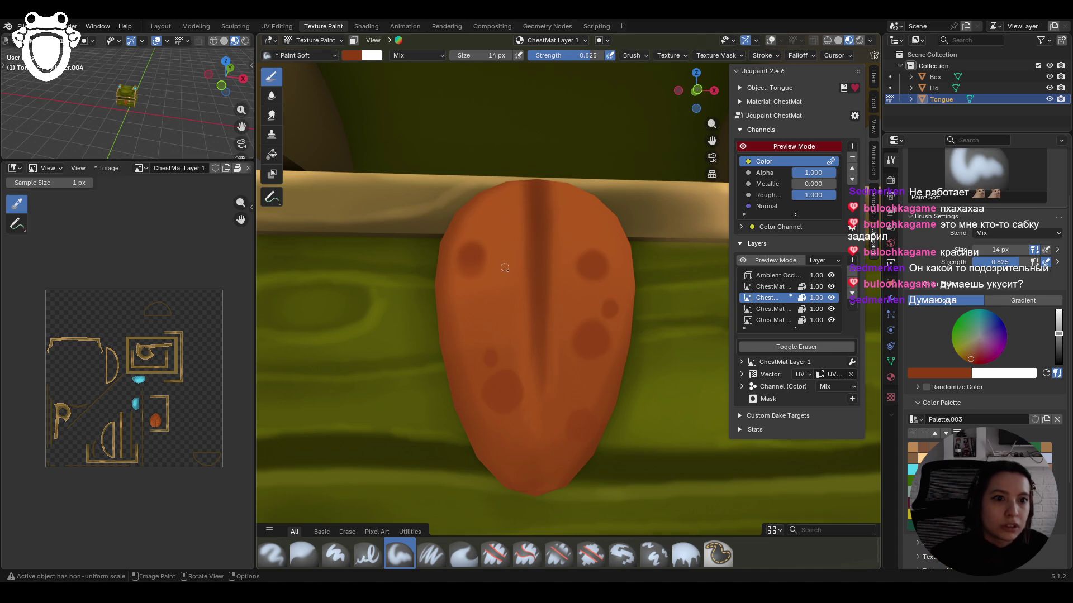
drag(491, 271, 495, 278)
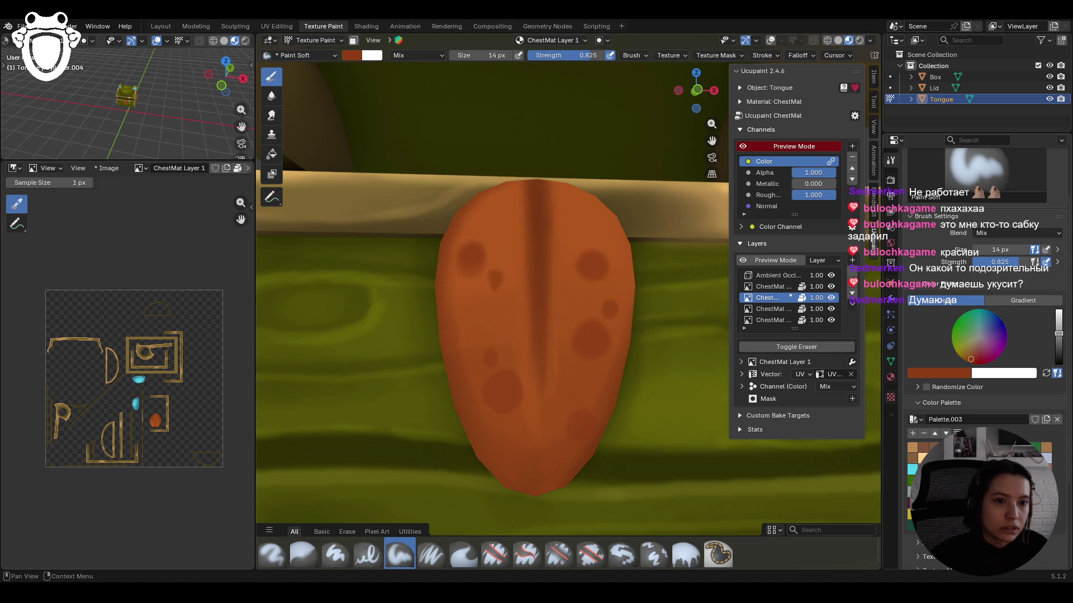
drag(500, 275, 497, 280)
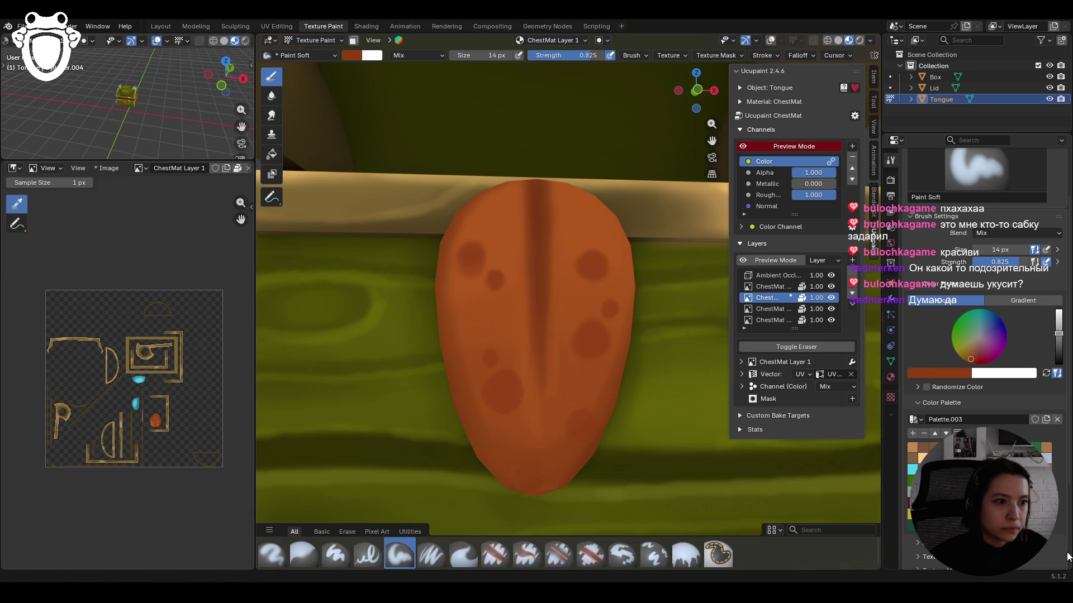
- Sample the lighter tongue orange and paint it on with the Paint Soft Pressure brush
key(s)
click(431, 554)
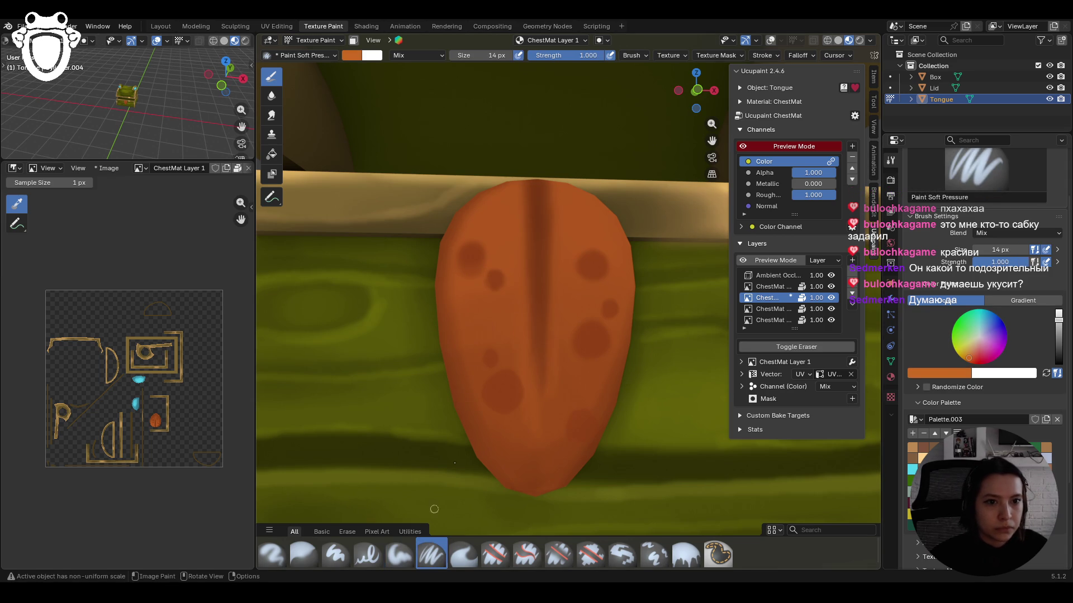
drag(455, 245, 458, 252)
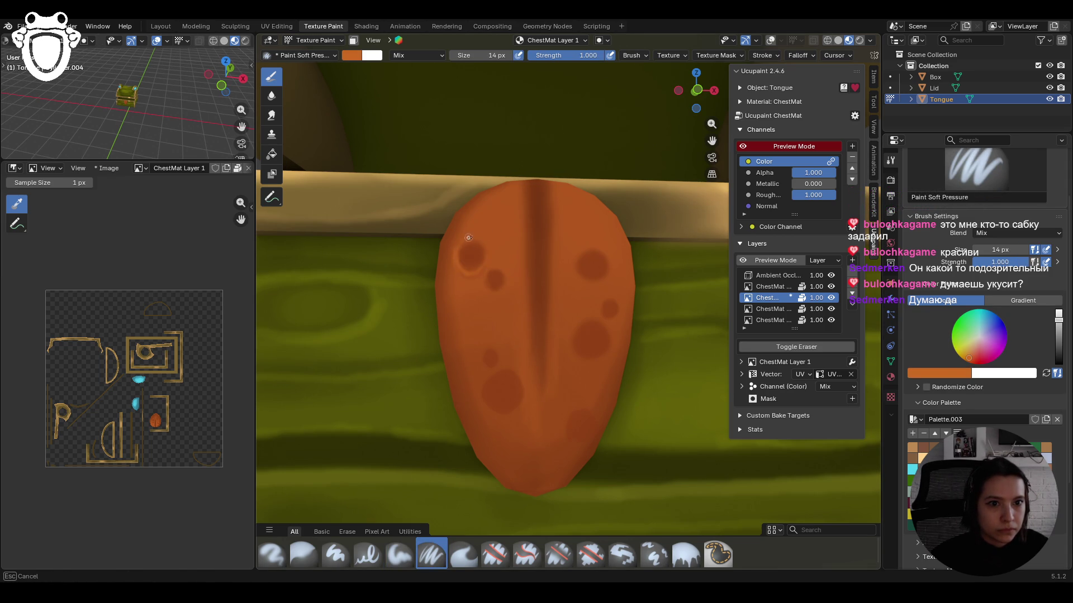
drag(466, 276, 468, 275)
mouse_move(578, 254)
mouse_down()
mouse_move(593, 279)
mouse_move(612, 263)
mouse_up()
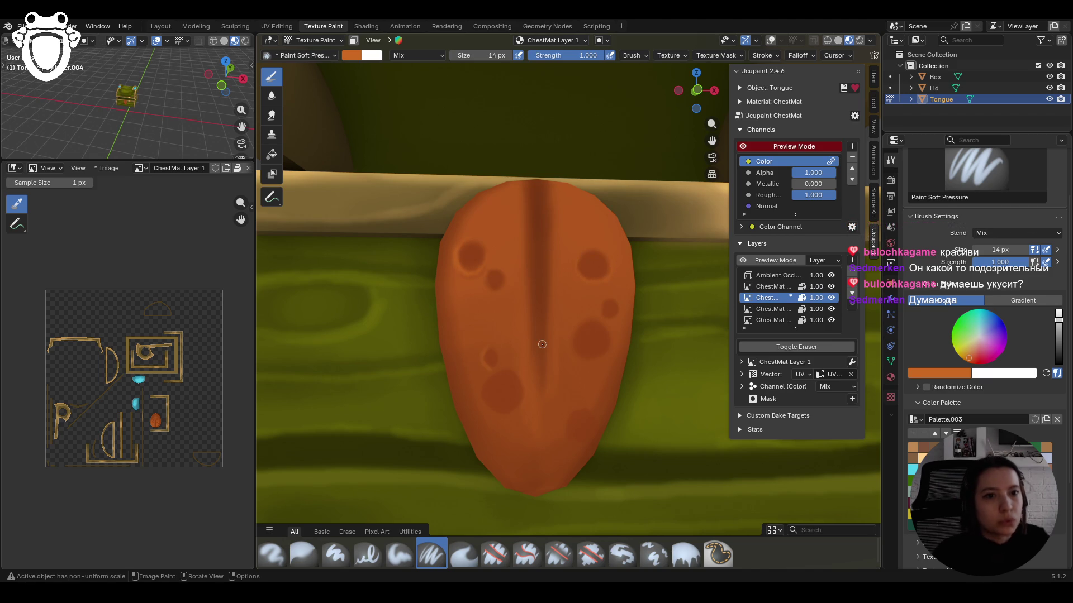
scroll(544, 304, down, 10)
scroll(553, 319, up, 10)
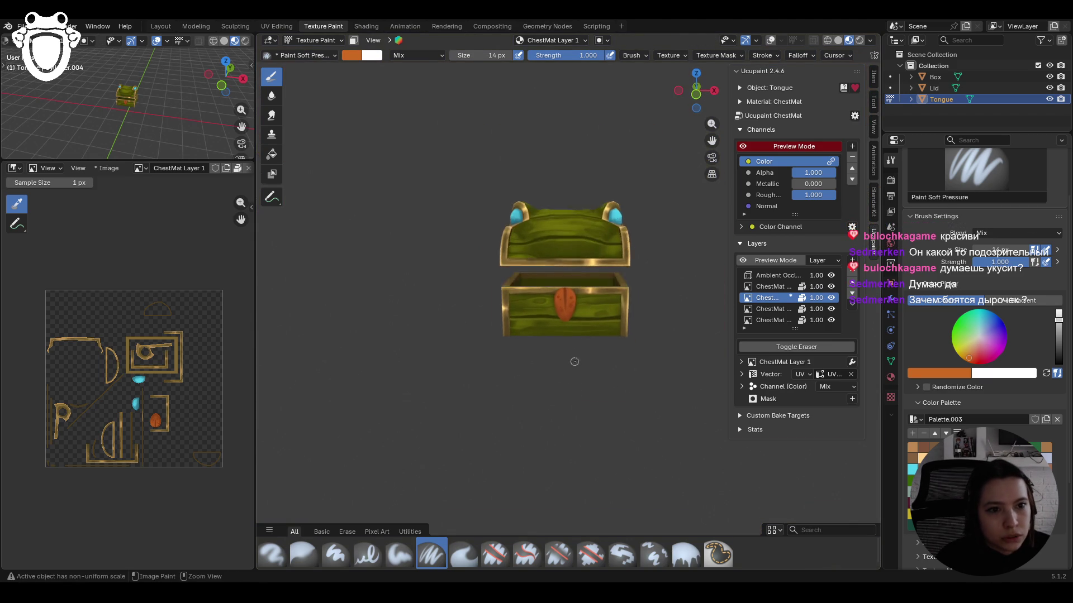
scroll(570, 339, down, 3)
scroll(570, 340, up, 5)
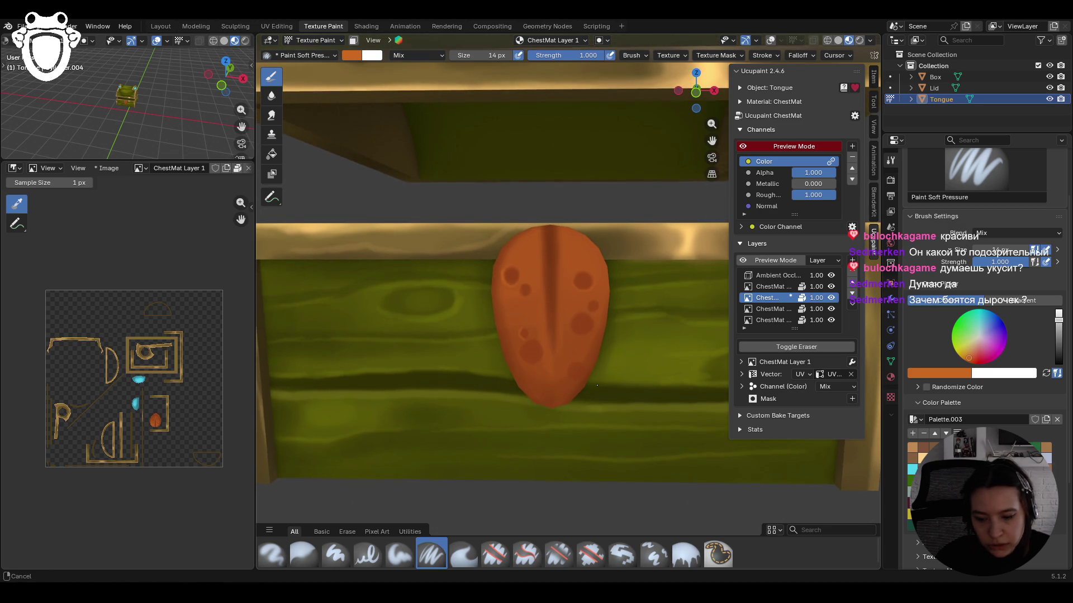
scroll(596, 384, up, 3)
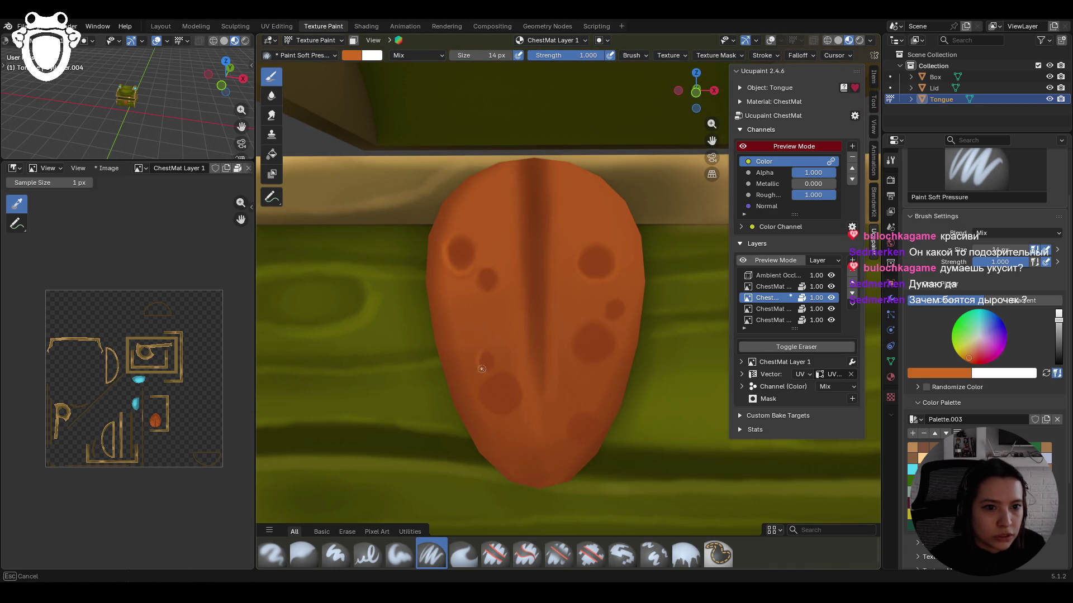
- Add light orange rims around each dark tongue spot, then return to the Paint Soft brush
mouse_move(503, 270)
mouse_down()
mouse_move(482, 267)
mouse_move(499, 280)
mouse_up()
drag(611, 311, 618, 311)
drag(619, 307, 617, 308)
mouse_move(574, 335)
mouse_down()
mouse_move(574, 353)
mouse_move(611, 334)
mouse_up()
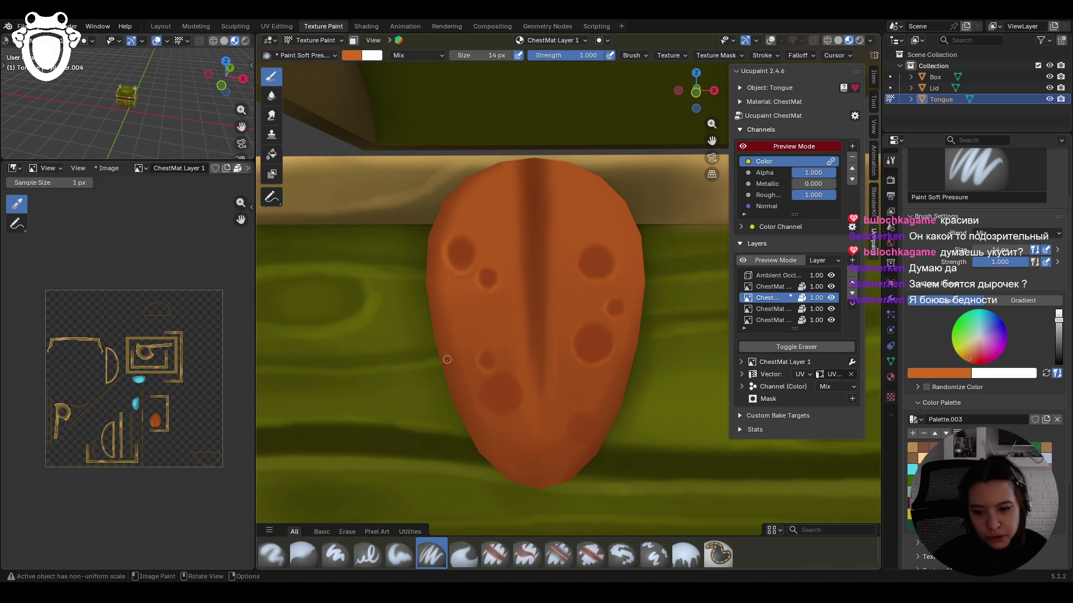
mouse_move(469, 386)
mouse_down()
mouse_move(486, 376)
mouse_move(476, 397)
mouse_up()
drag(476, 398, 476, 400)
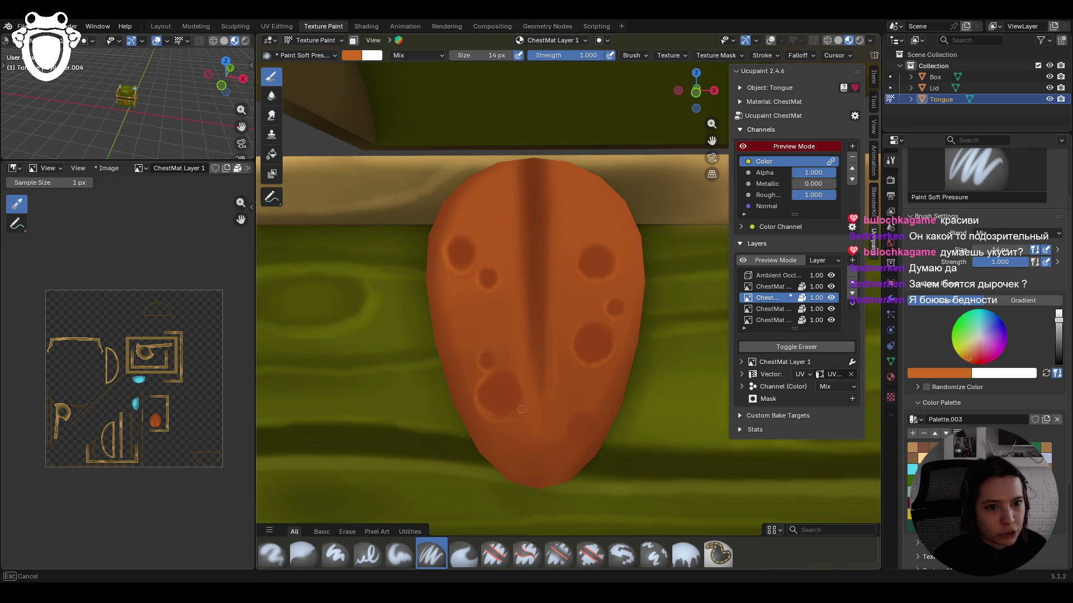
mouse_move(517, 415)
mouse_down()
mouse_move(528, 395)
mouse_move(506, 417)
mouse_up()
mouse_move(507, 417)
mouse_down()
mouse_move(520, 412)
mouse_move(503, 420)
mouse_move(521, 378)
mouse_up()
mouse_move(574, 419)
mouse_down()
mouse_move(570, 432)
mouse_move(589, 425)
mouse_move(568, 443)
mouse_move(582, 441)
mouse_move(566, 426)
mouse_up()
ctrl+middle_drag(569, 450, 562, 285)
click(393, 554)
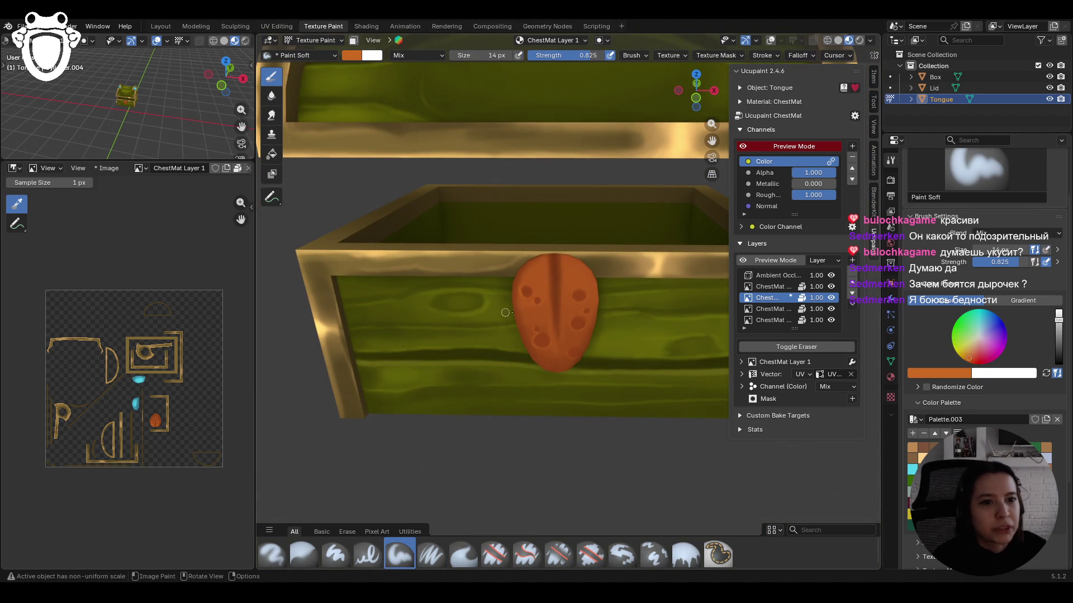
- Touch up the tongue paint and save the file as chest.blend
click(543, 262)
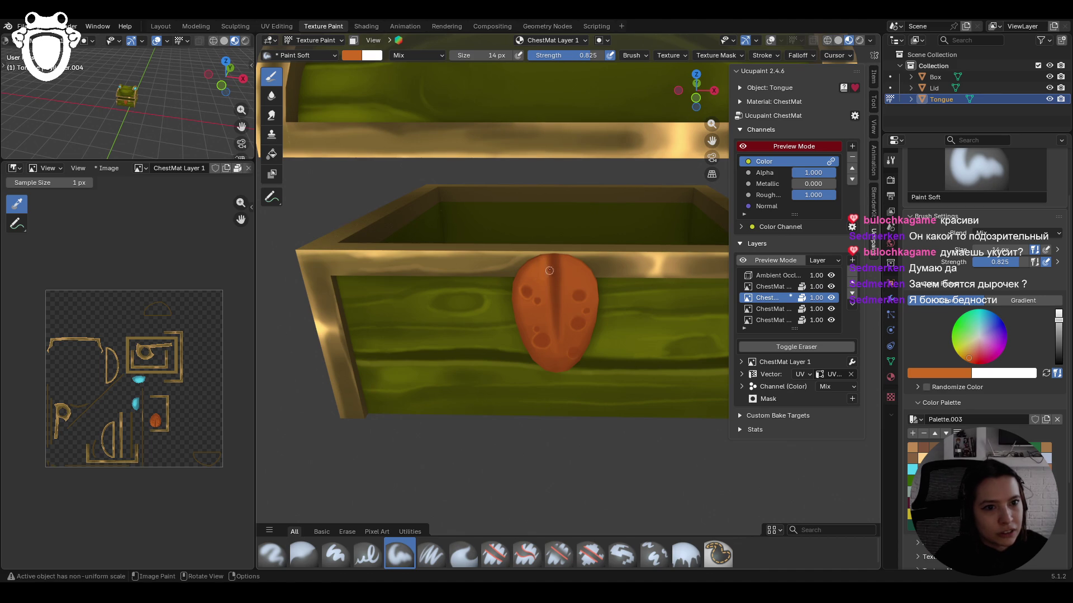
mouse_move(542, 291)
mouse_down()
mouse_move(531, 274)
mouse_move(566, 252)
mouse_move(564, 282)
mouse_move(563, 260)
mouse_move(577, 264)
mouse_move(567, 309)
mouse_move(582, 268)
mouse_move(567, 307)
mouse_move(545, 296)
mouse_move(550, 324)
mouse_up()
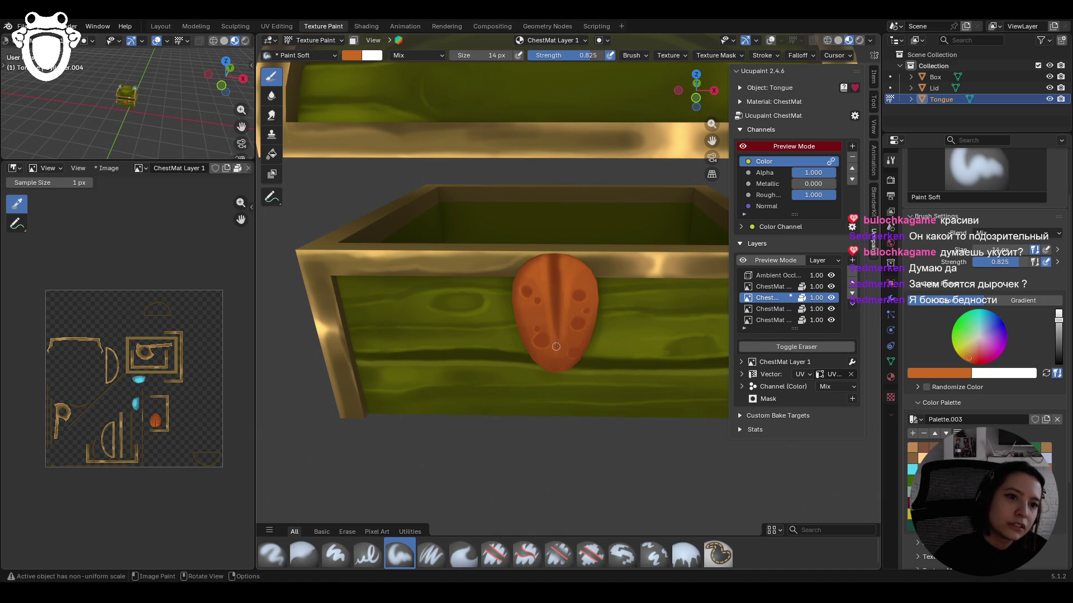
mouse_move(563, 264)
middle_down()
mouse_move(579, 253)
mouse_move(531, 290)
mouse_move(522, 273)
mouse_move(564, 252)
middle_up()
scroll(528, 293, down, 6)
scroll(522, 273, up, 2)
key(ctrl+s)
drag(712, 141, 672, 210)
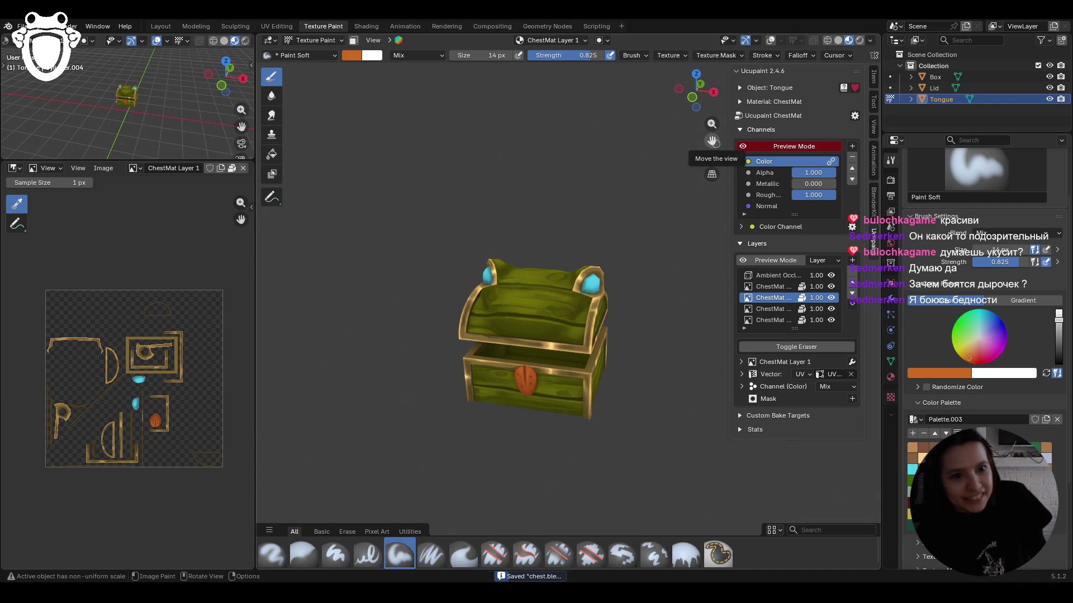
mouse_move(616, 239)
middle_down()
mouse_move(568, 233)
mouse_move(499, 344)
middle_up()
scroll(500, 344, down, 3)
middle_drag(572, 399, 503, 355)
scroll(500, 355, up, 3)
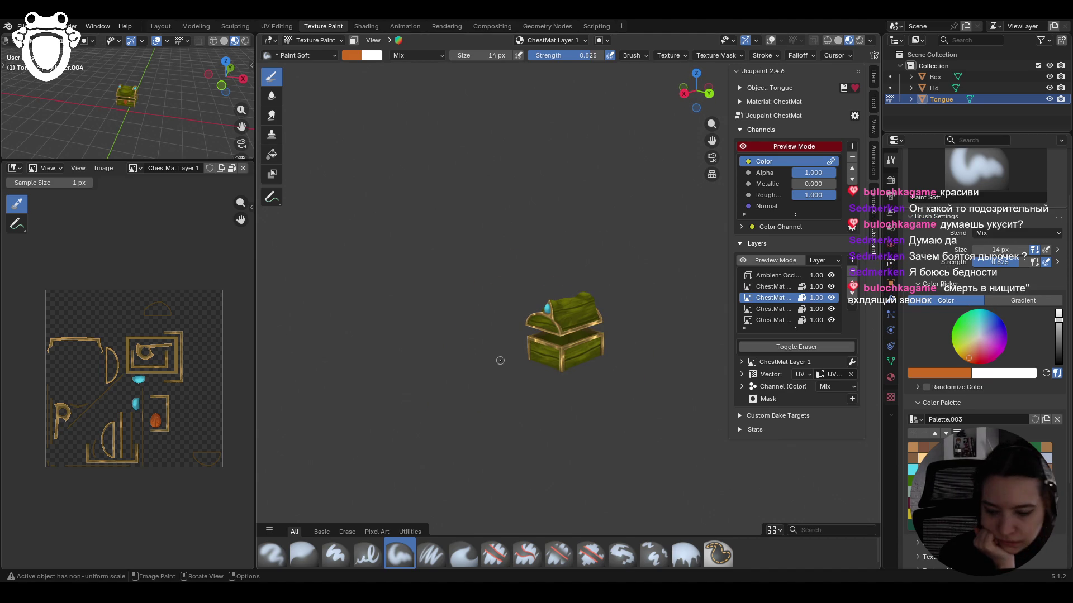
middle_drag(461, 359, 454, 369)
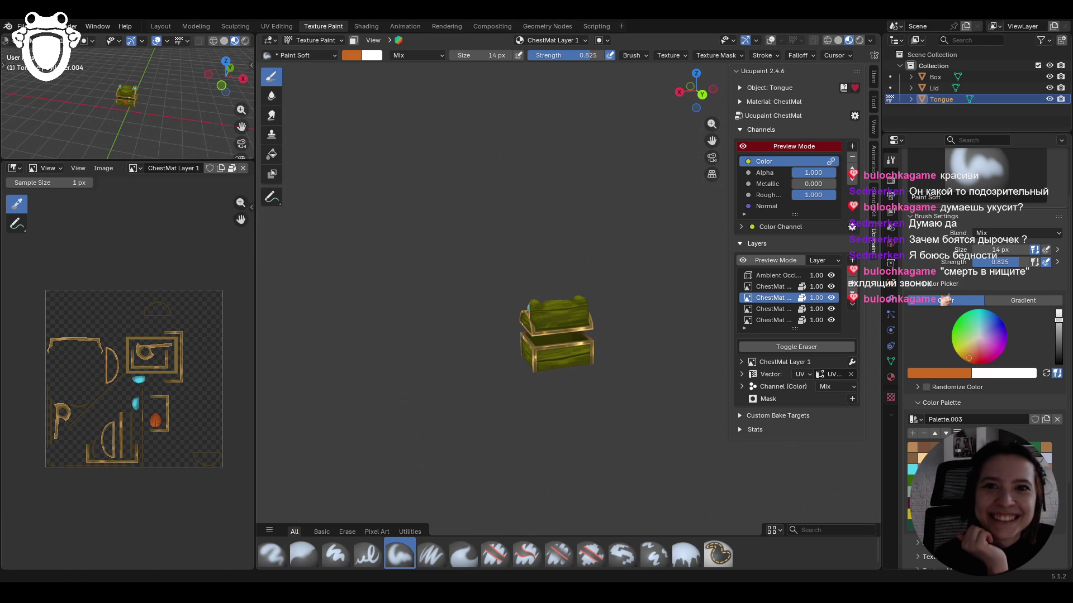
mouse_move(400, 371)
middle_down()
mouse_move(622, 340)
mouse_move(583, 369)
middle_up()
scroll(623, 340, up, 3)
key(ctrl+s)
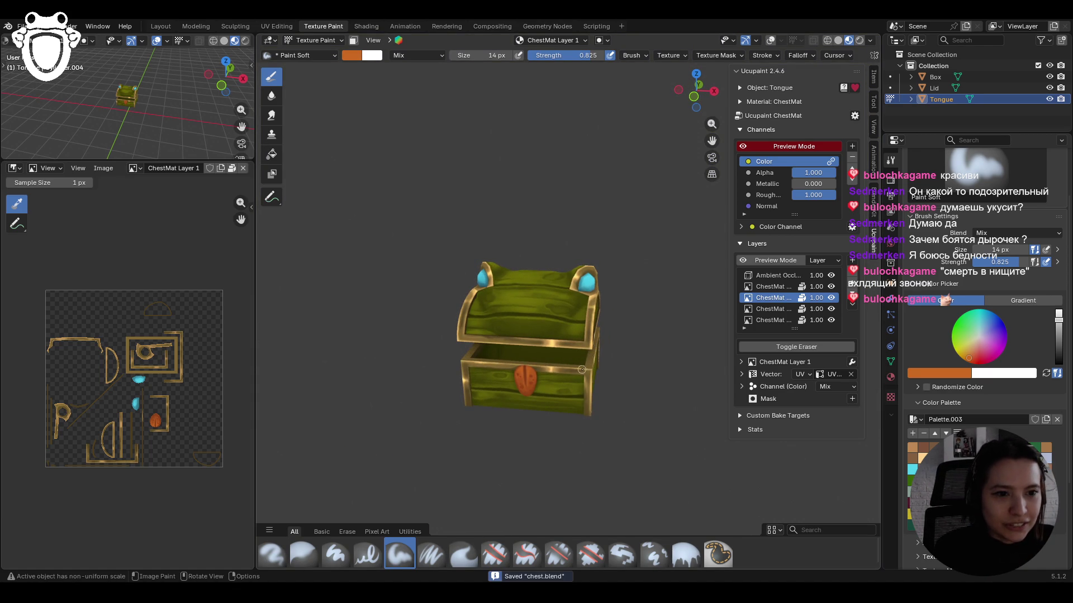
scroll(642, 333, down, 3)
mouse_move(559, 363)
middle_down()
mouse_move(538, 376)
mouse_move(535, 352)
mouse_move(426, 367)
mouse_move(555, 373)
middle_up()
scroll(537, 376, up, 4)
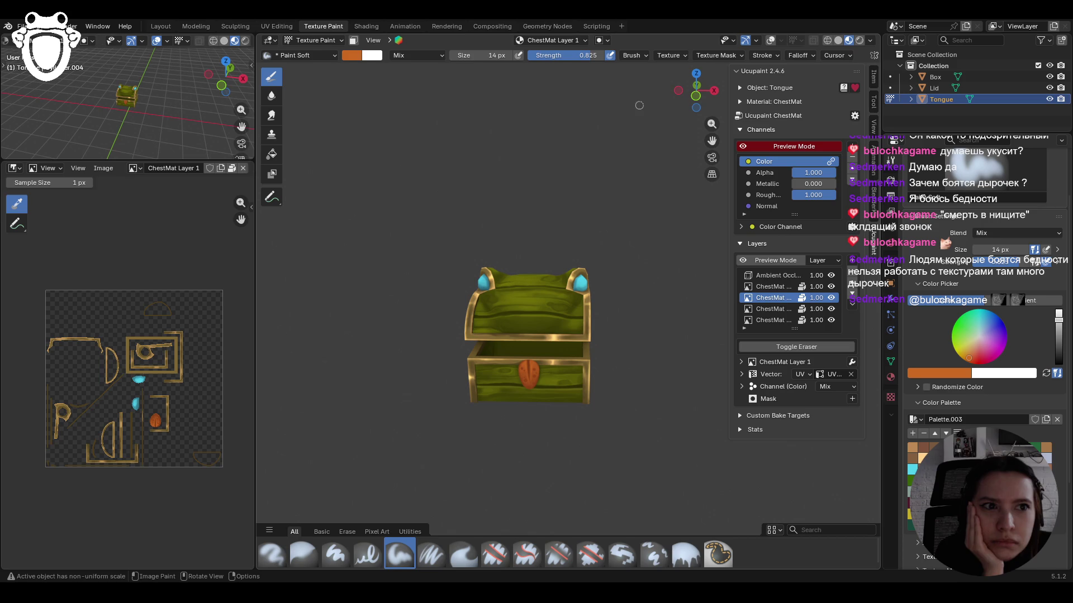
click(22, 26)
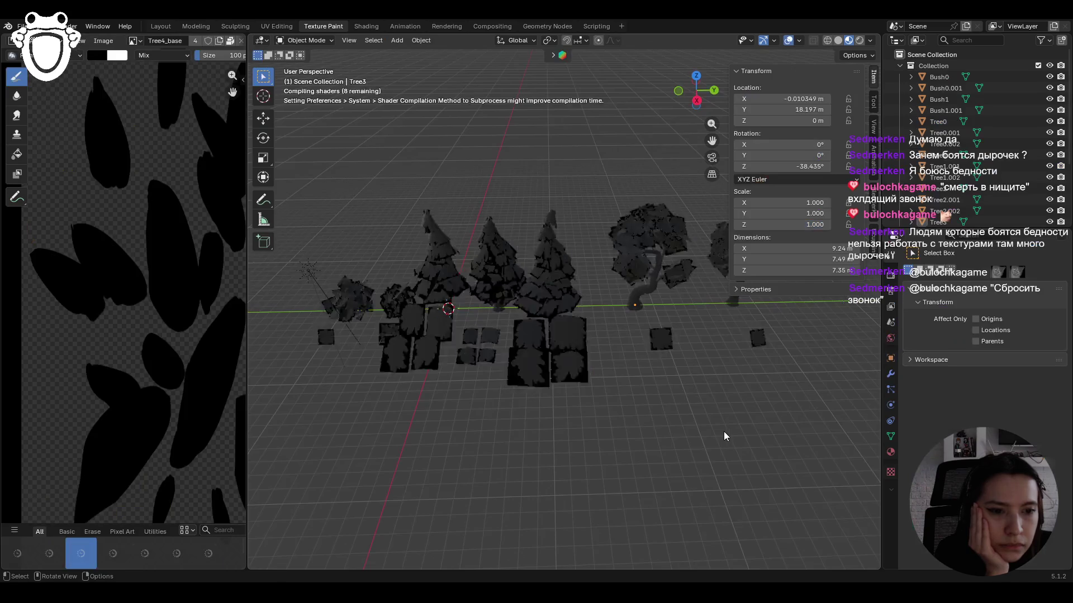
- Preview the trees in Rendered shading, save Trees.blend, and widen the leaf image editor
middle_drag(614, 381, 622, 360)
click(859, 40)
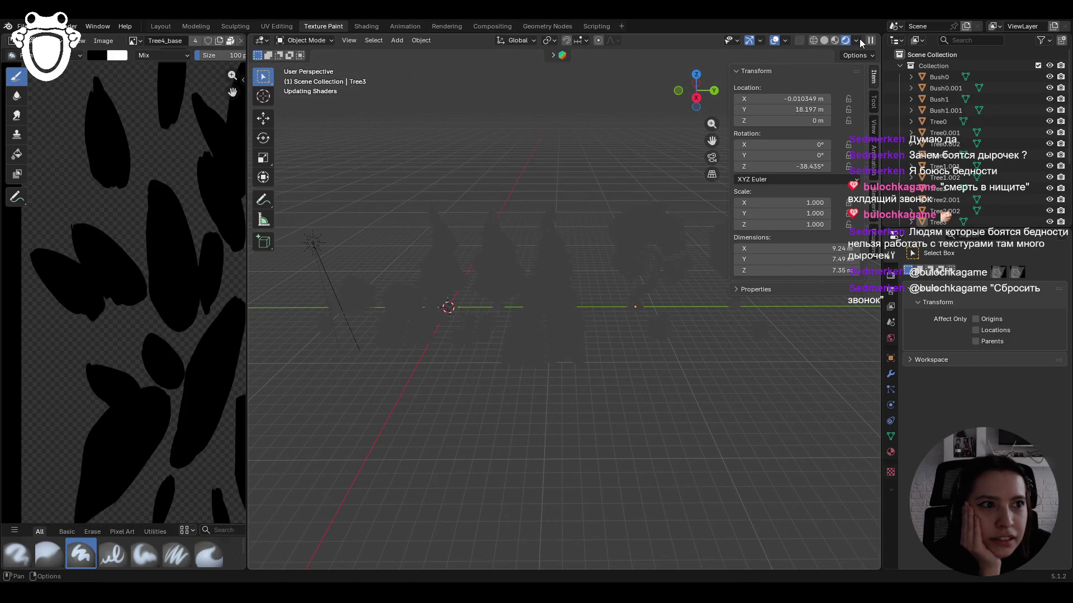
click(834, 40)
mouse_move(612, 293)
middle_down()
mouse_move(562, 283)
mouse_move(678, 291)
mouse_move(682, 307)
mouse_move(653, 296)
middle_up()
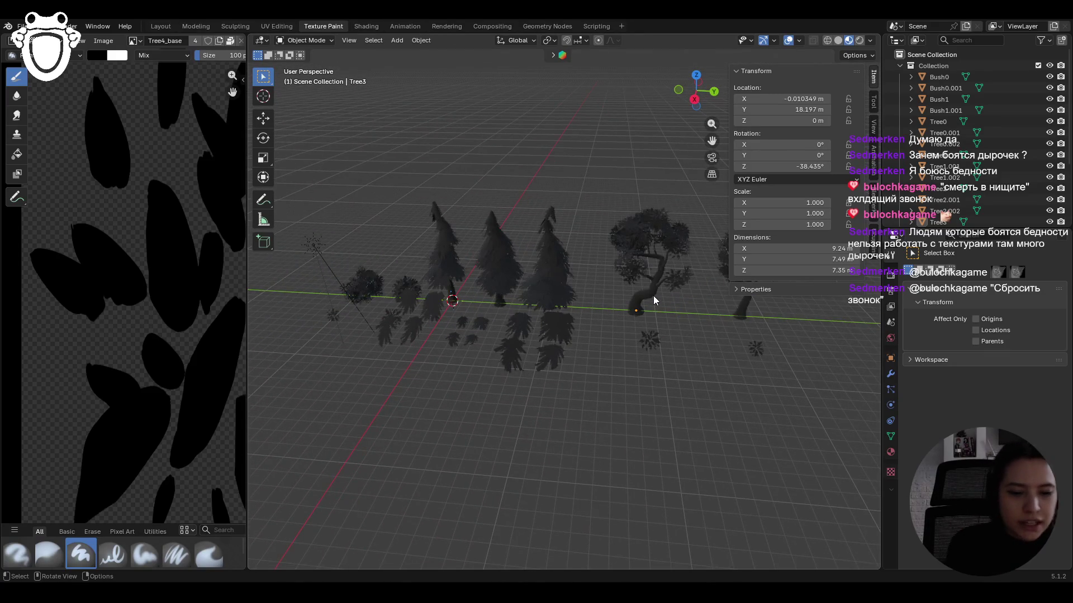
key(ctrl+s)
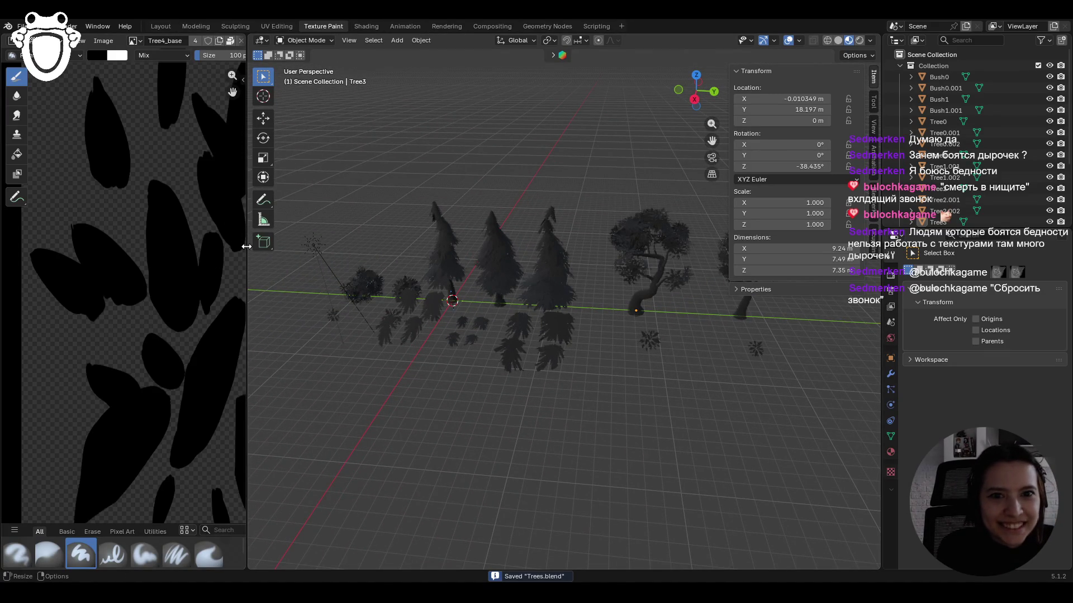
drag(247, 247, 404, 248)
scroll(257, 294, down, 4)
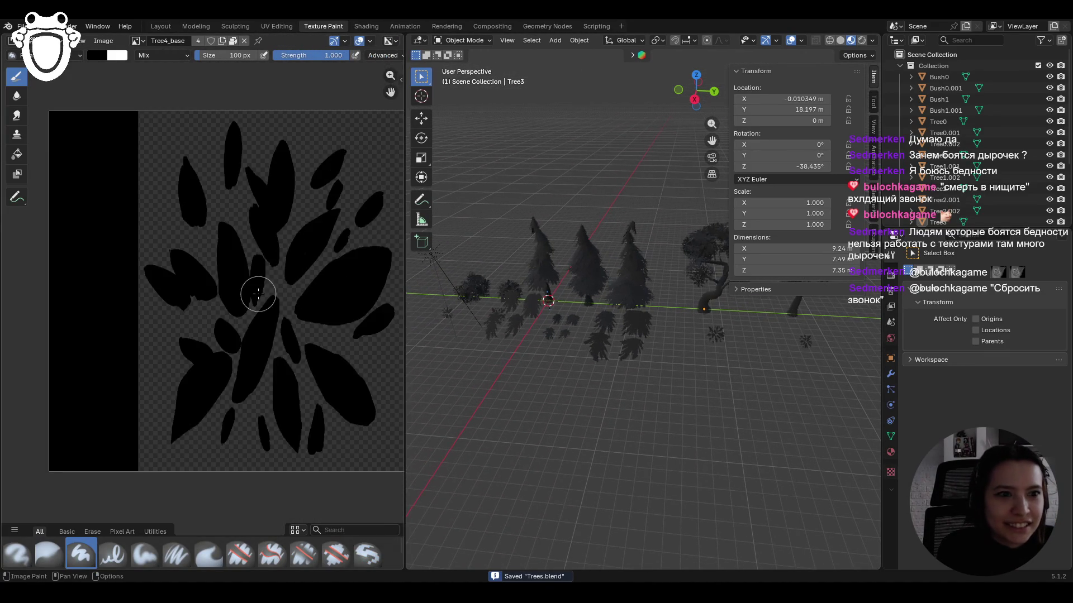
drag(390, 91, 354, 111)
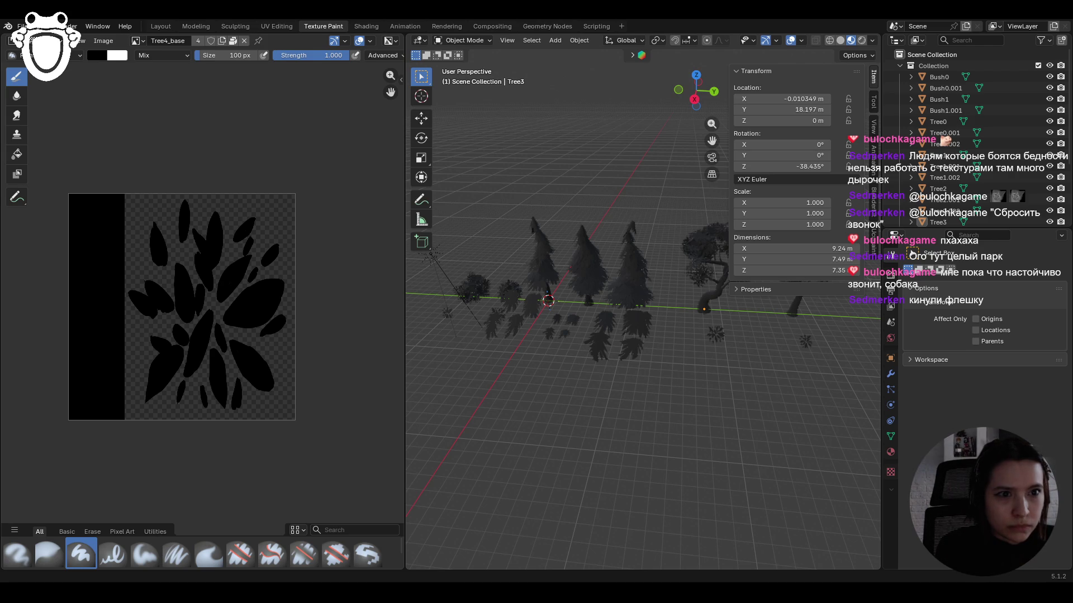
- Narrow the image editor pane and frame the pine trees and bush cards in the viewport
scroll(632, 354, up, 6)
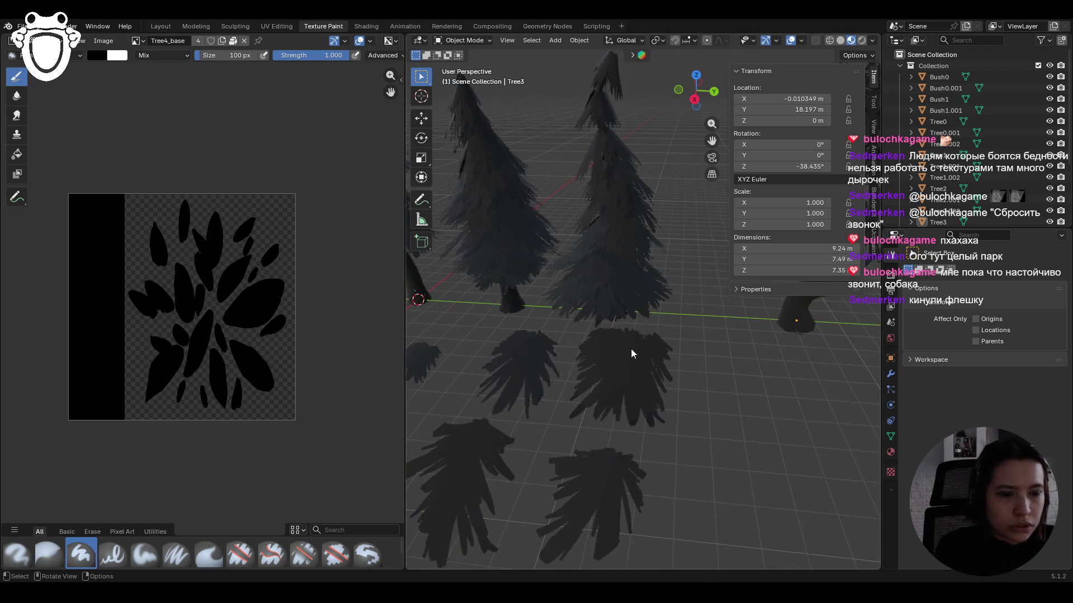
scroll(632, 354, down, 3)
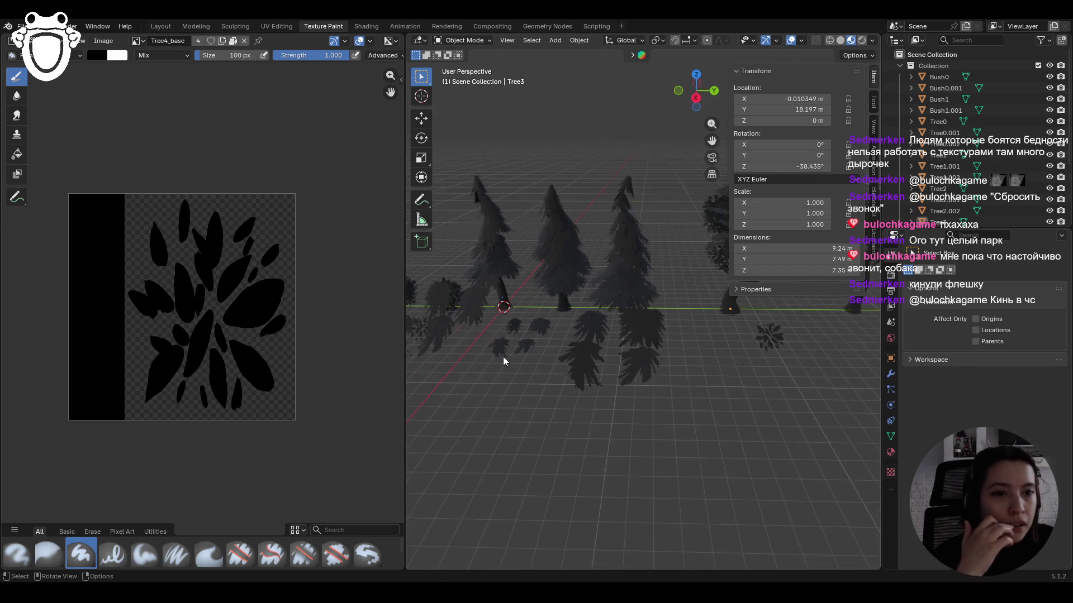
drag(405, 284, 205, 283)
scroll(539, 296, down, 2)
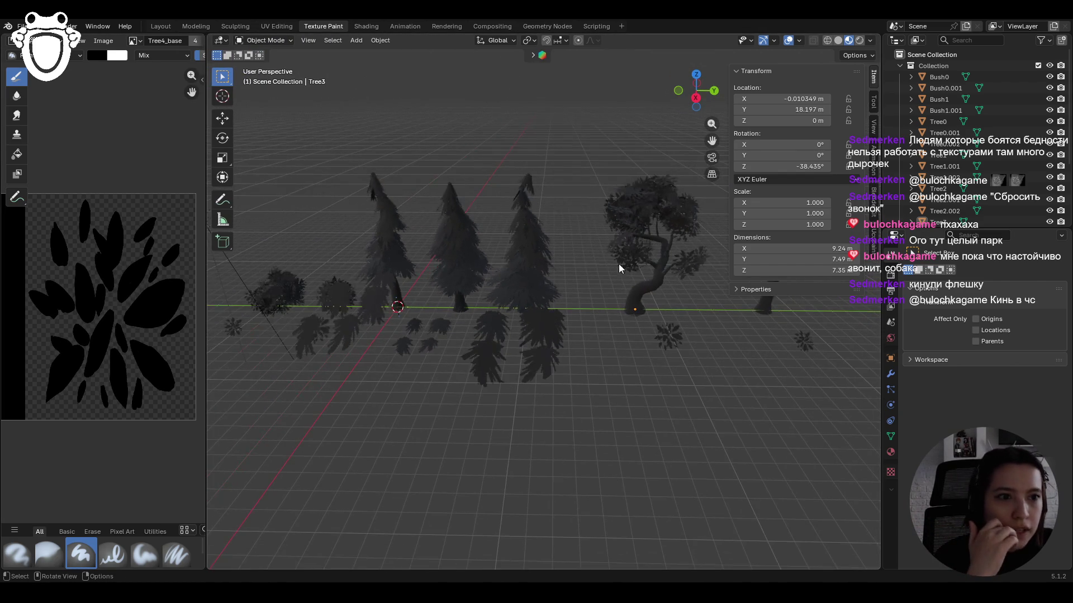
drag(712, 141, 570, 163)
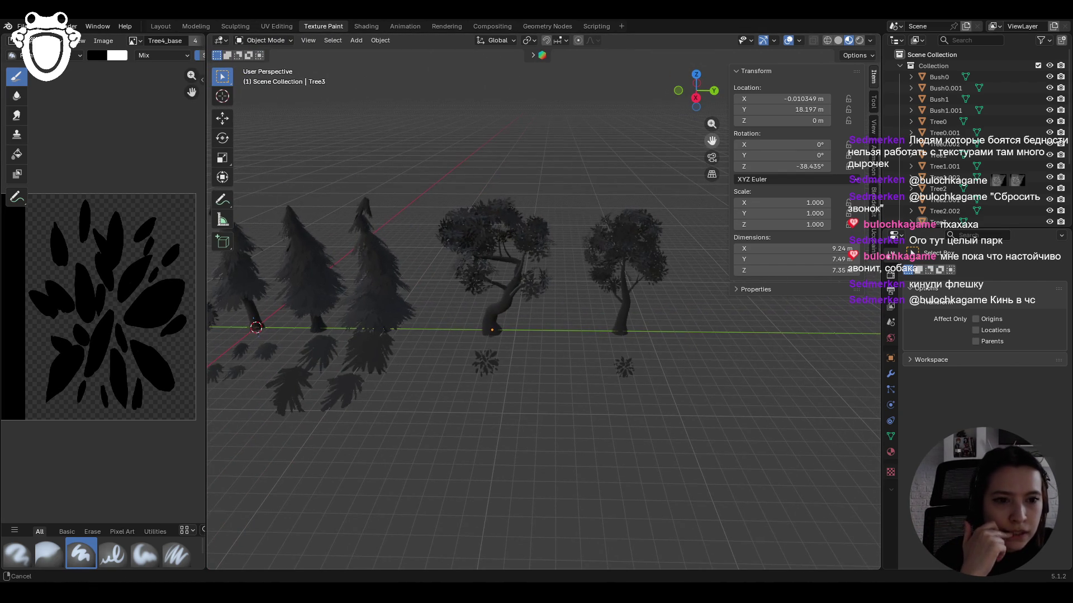
scroll(643, 321, up, 3)
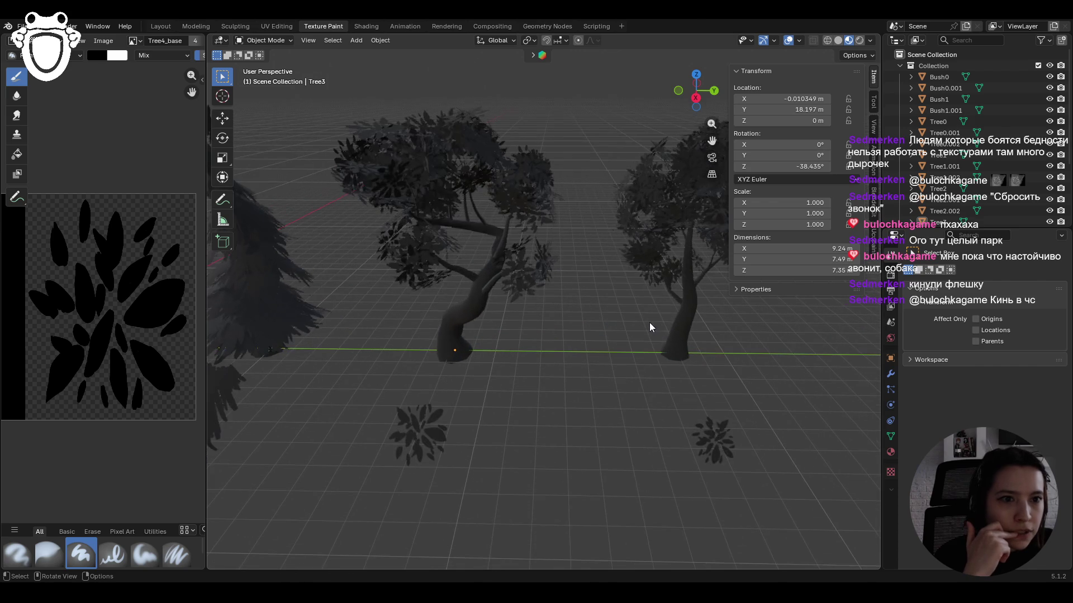
scroll(568, 323, down, 3)
drag(712, 140, 872, 147)
mouse_move(503, 218)
middle_down()
mouse_move(414, 216)
mouse_move(423, 542)
middle_up()
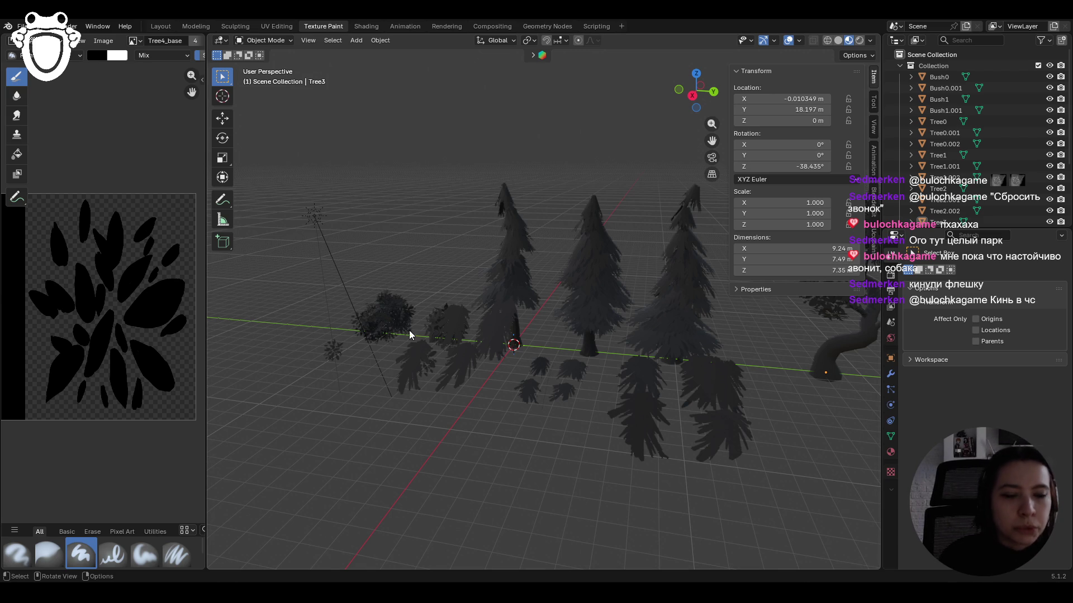
middle_drag(409, 330, 467, 330)
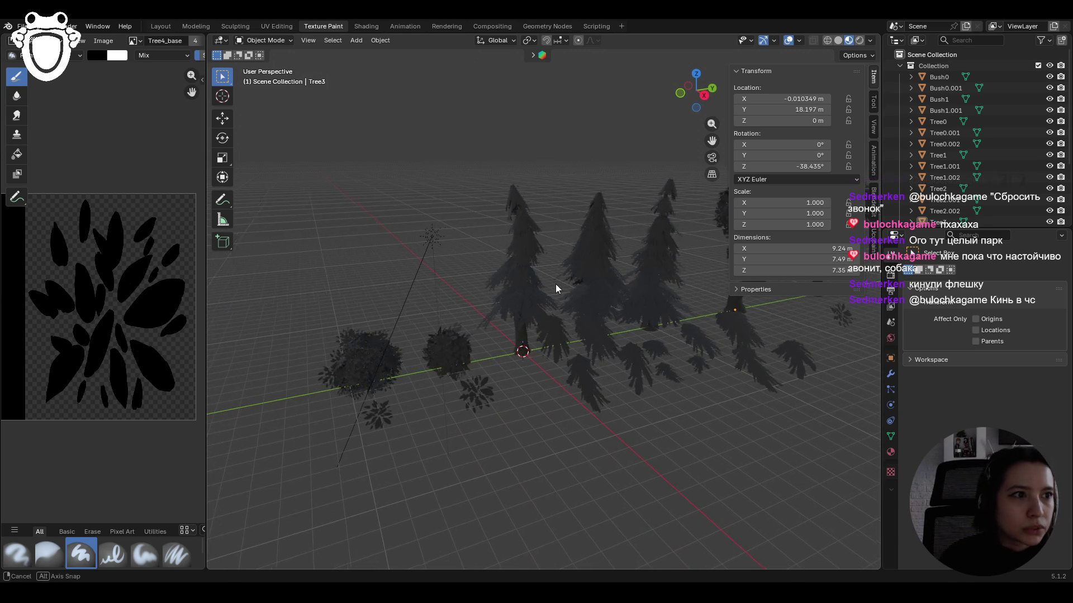
middle_drag(556, 284, 503, 285)
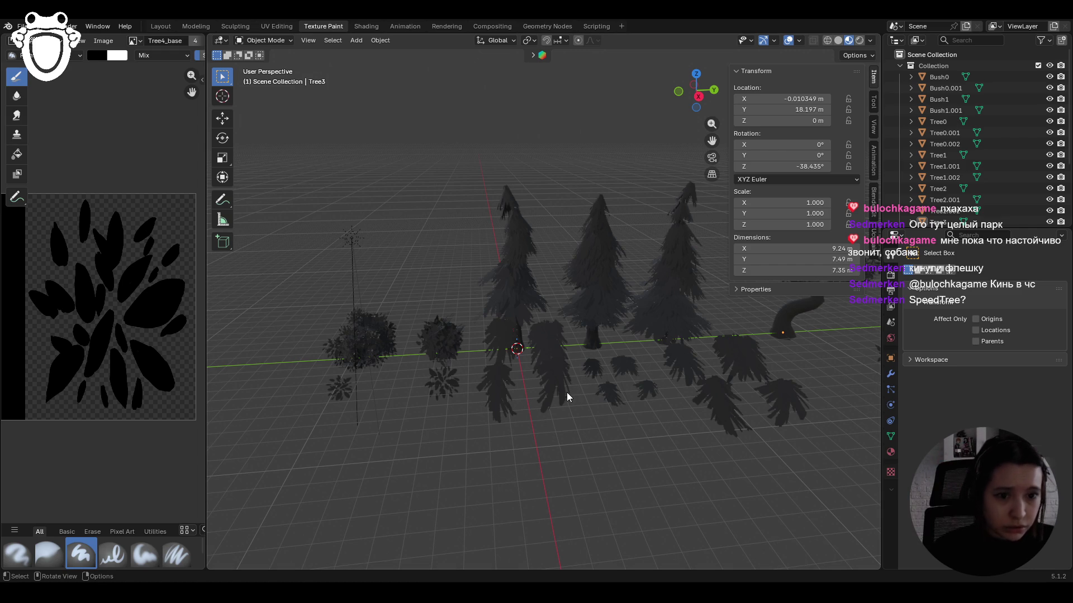
- Select Tree1, enter Edit Mode, and clear the mesh selection
mouse_move(631, 387)
middle_down()
mouse_move(608, 370)
mouse_move(628, 366)
middle_up()
scroll(627, 366, up, 2)
click(645, 327)
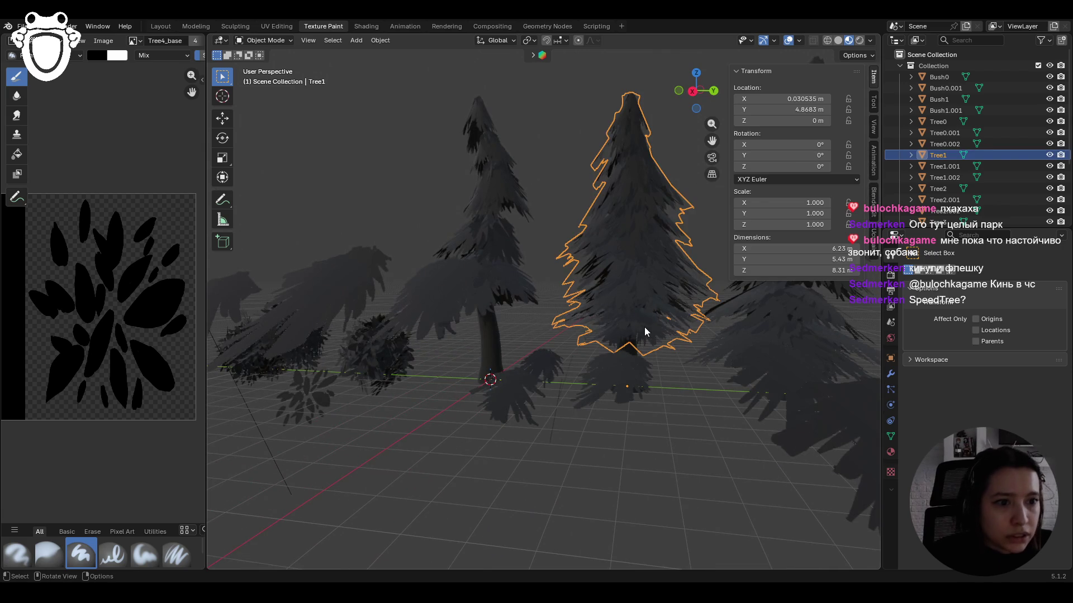
click(282, 41)
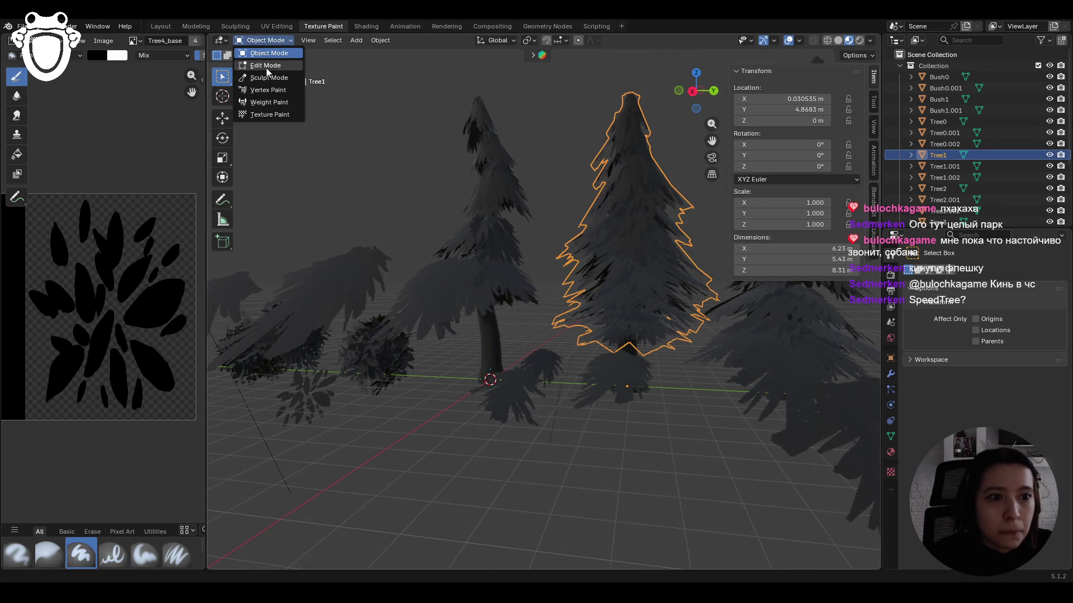
click(267, 65)
mouse_move(614, 347)
middle_down()
mouse_move(653, 335)
mouse_move(637, 332)
mouse_move(665, 290)
mouse_move(615, 313)
mouse_move(641, 356)
mouse_move(732, 302)
mouse_move(693, 360)
mouse_move(699, 395)
mouse_move(592, 391)
mouse_move(536, 411)
middle_up()
click(637, 332)
scroll(641, 355, up, 3)
key(alt+a)
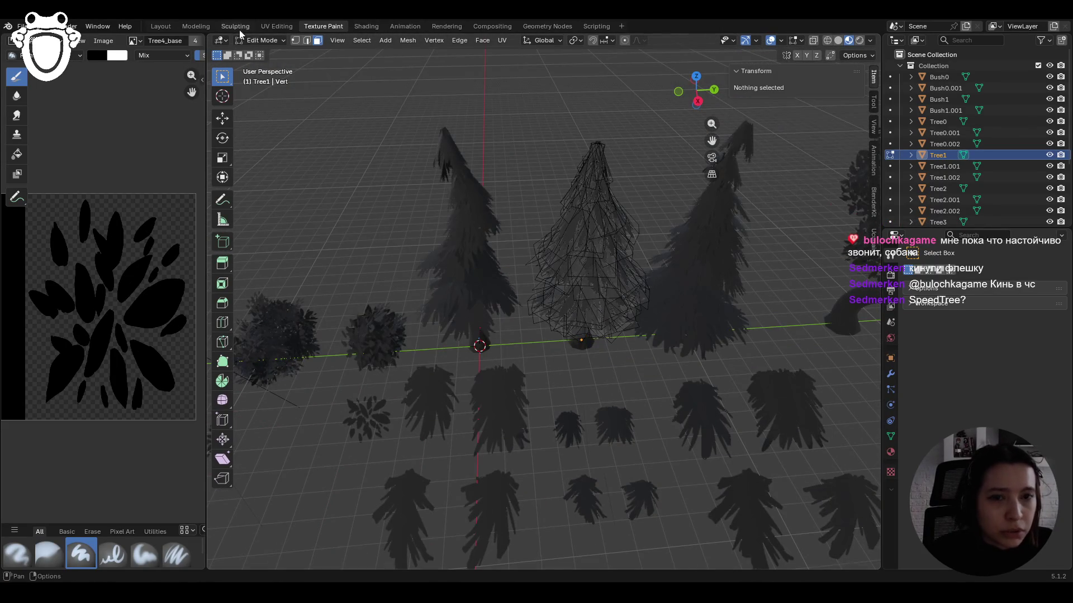
- Return Tree1 to Object Mode, then switch it into Texture Paint mode
click(262, 40)
click(274, 53)
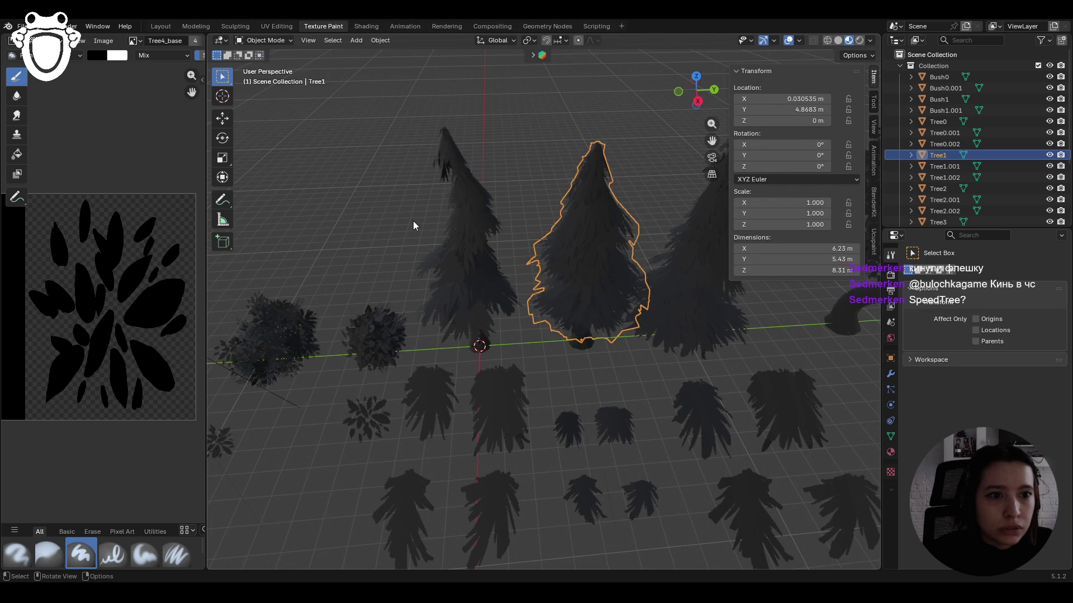
key(alt+a)
mouse_move(458, 280)
middle_down()
mouse_move(456, 213)
mouse_move(462, 223)
middle_up()
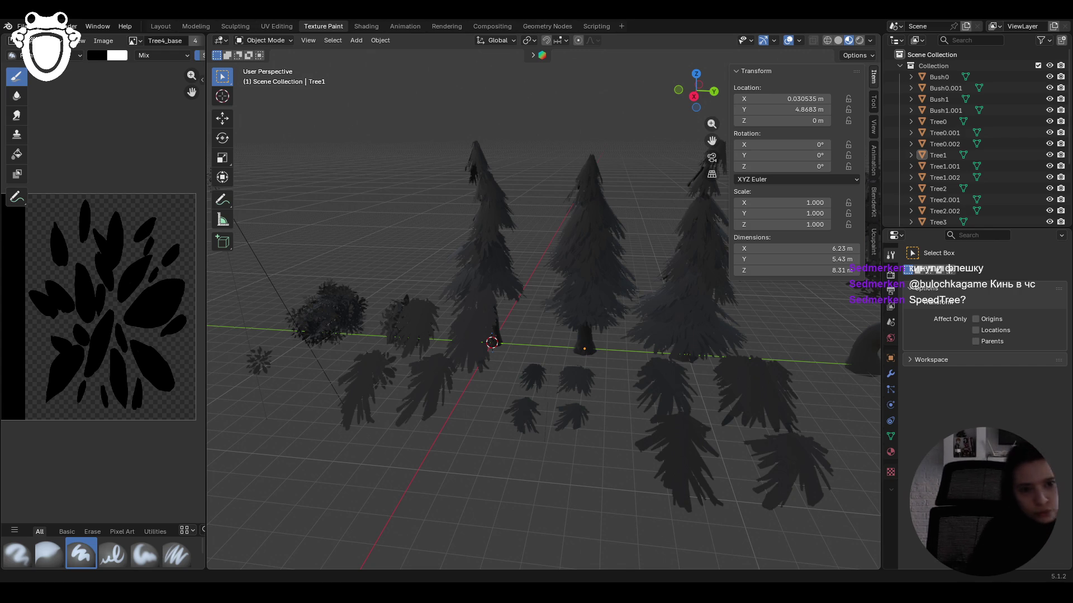
click(23, 26)
key(Escape)
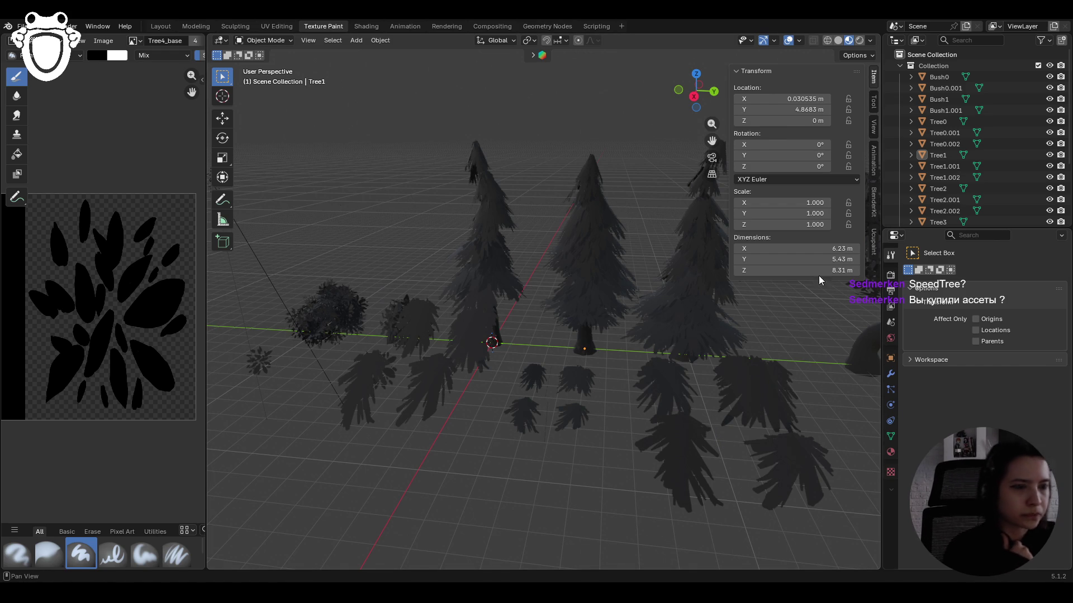
click(271, 42)
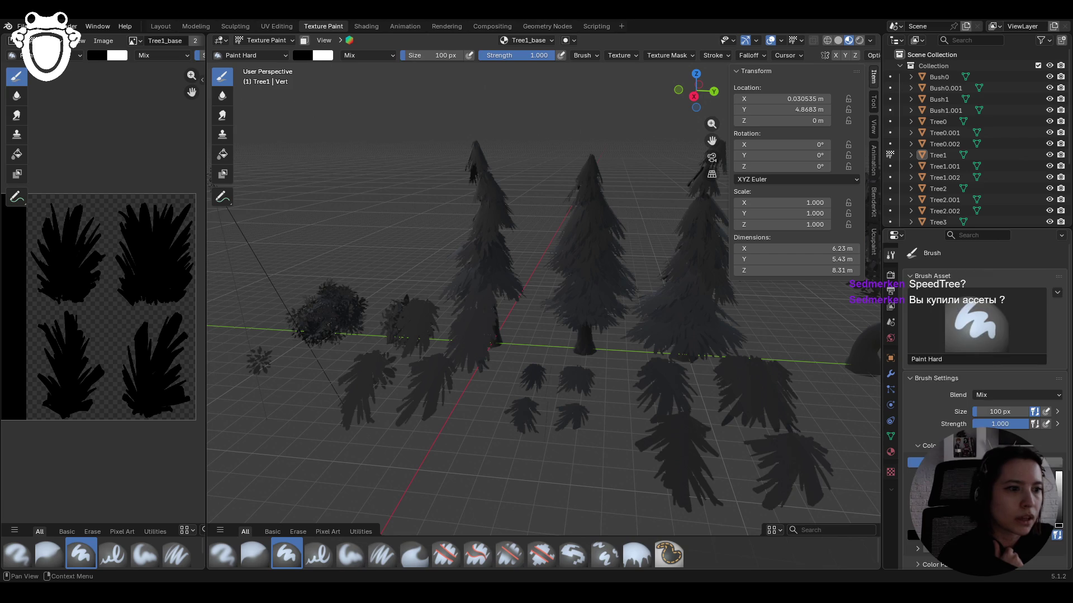
- Look over the Color Picker and Palette settings, then return Tree1 to Object Mode
scroll(984, 336, down, 4)
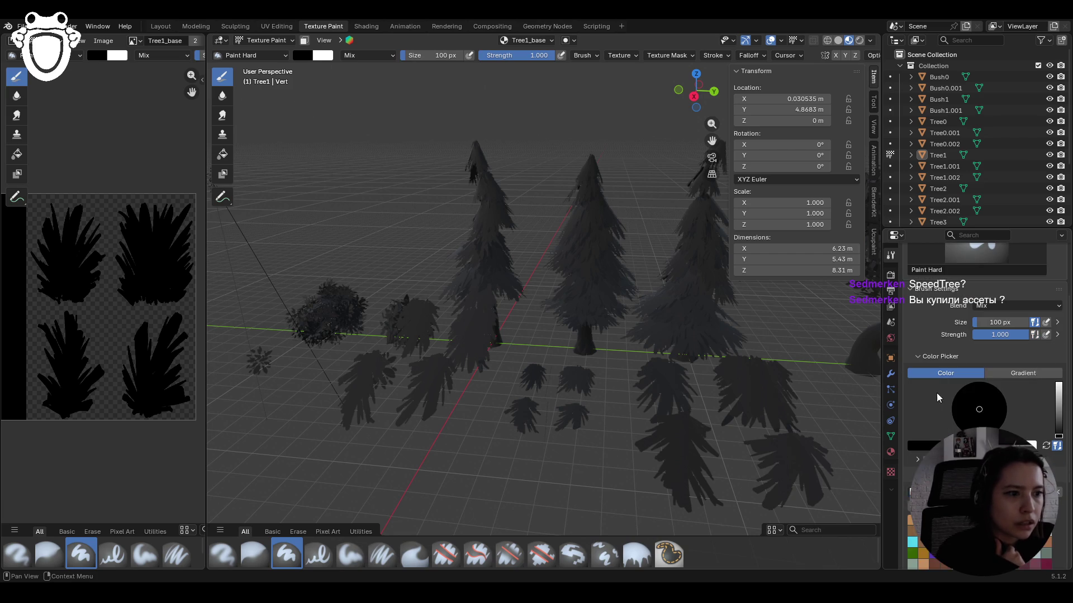
scroll(983, 336, down, 7)
scroll(984, 336, up, 5)
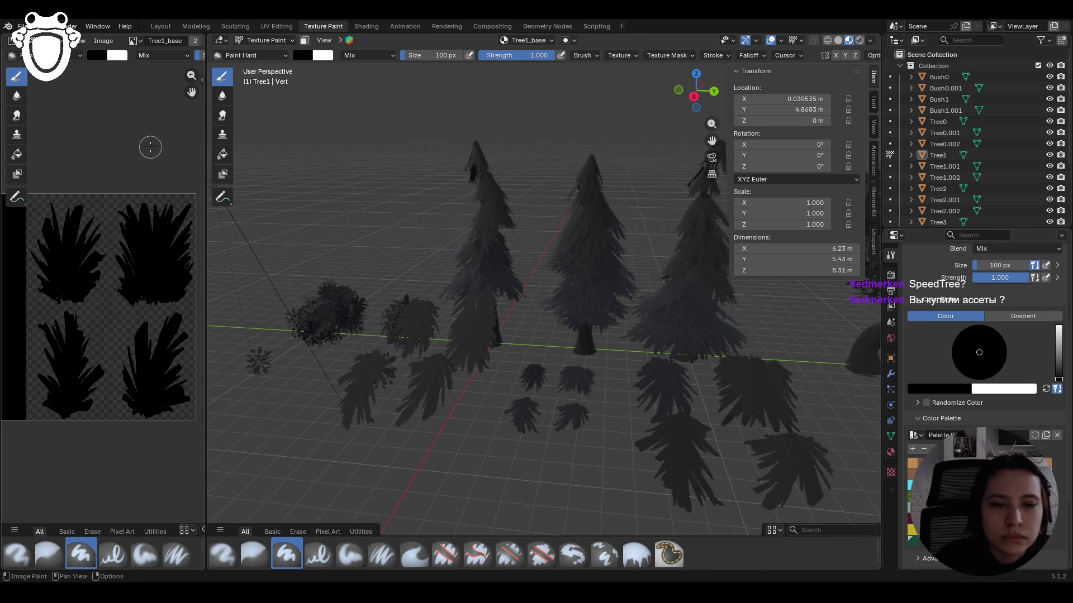
click(252, 45)
click(254, 53)
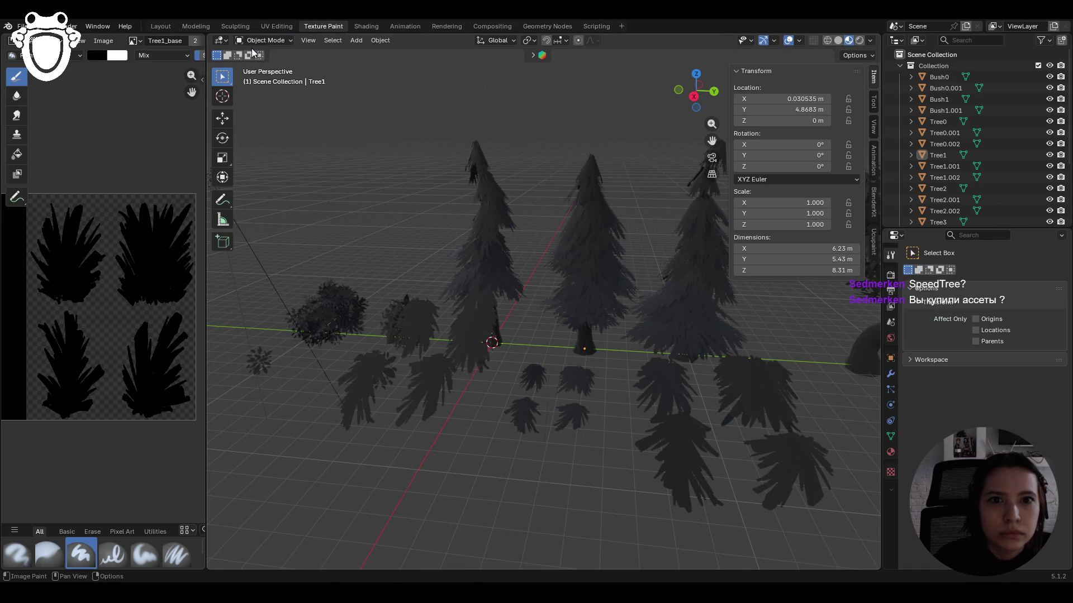
click(23, 26)
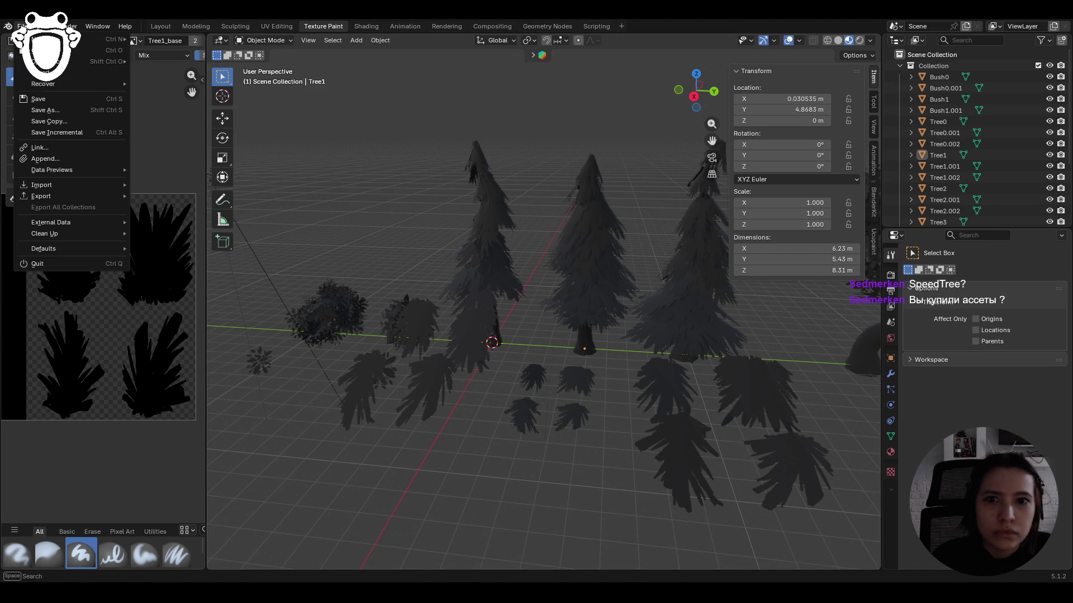
click(23, 27)
click(263, 40)
click(255, 42)
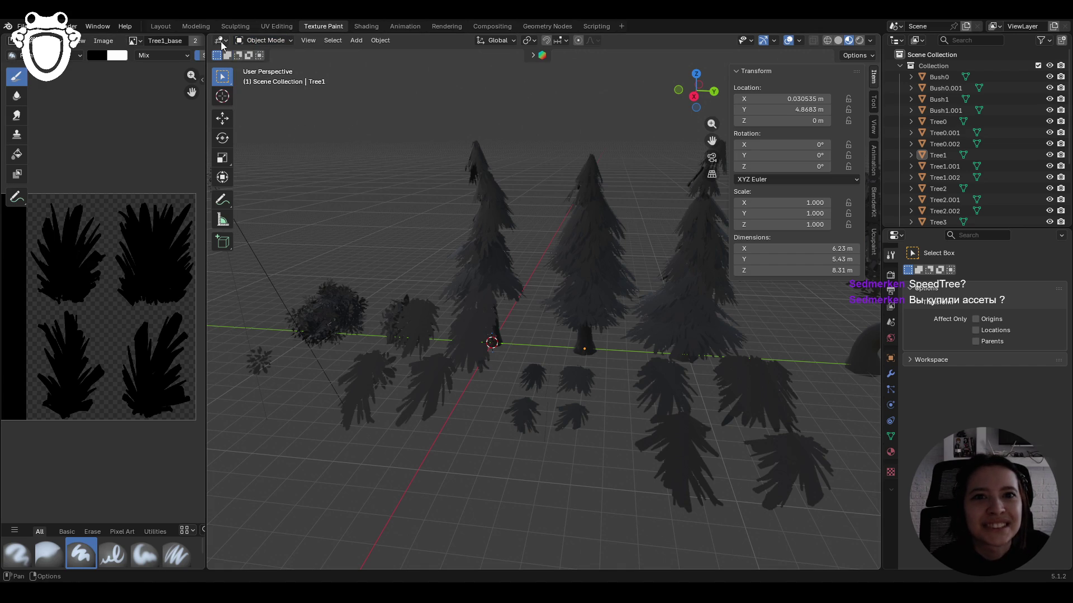
click(221, 42)
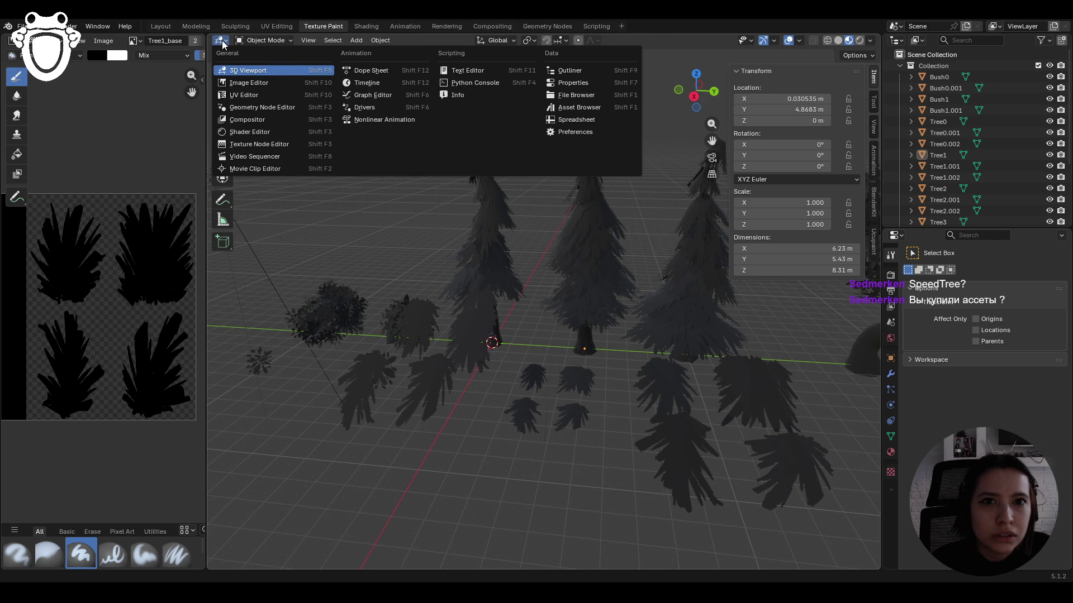
click(223, 42)
click(263, 40)
click(257, 68)
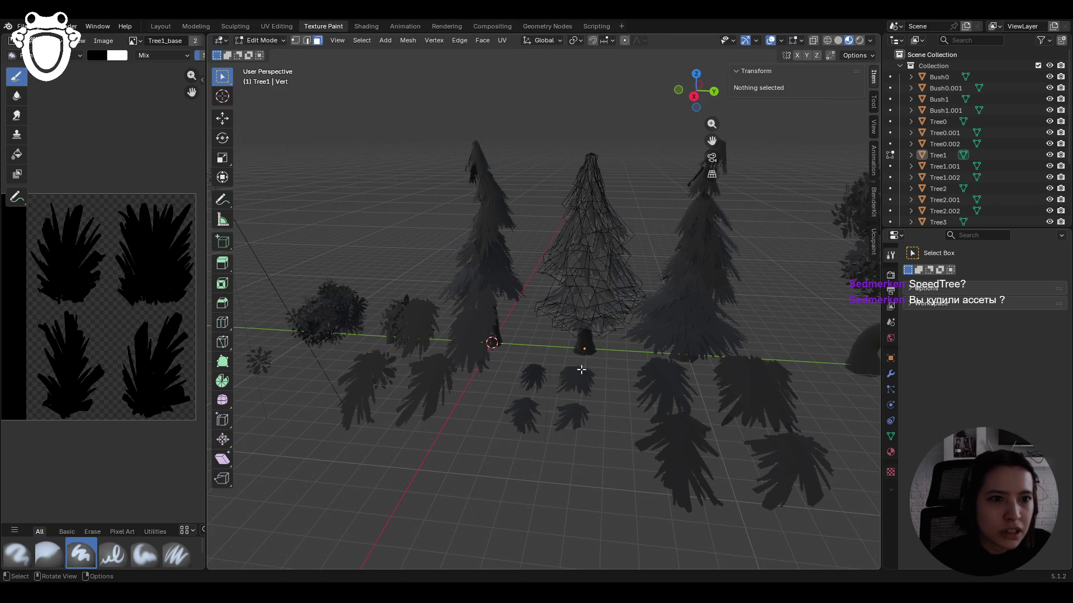
click(262, 40)
click(257, 56)
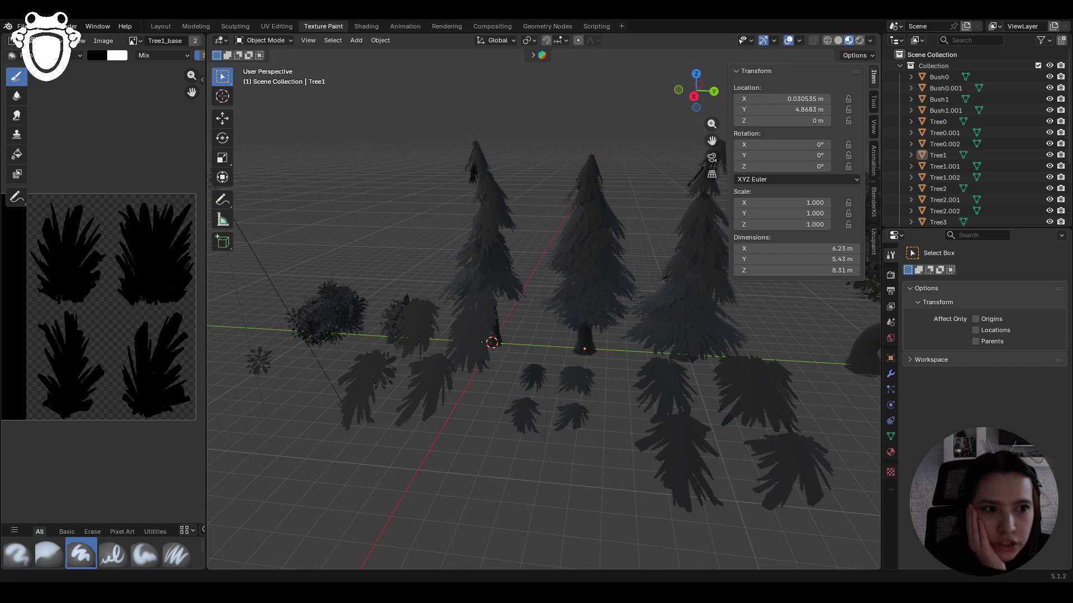
mouse_move(406, 474)
middle_down()
mouse_move(444, 461)
mouse_move(425, 481)
middle_up()
- Select the tall pine Tree0 and switch it into Texture Paint mode
middle_drag(508, 397, 508, 394)
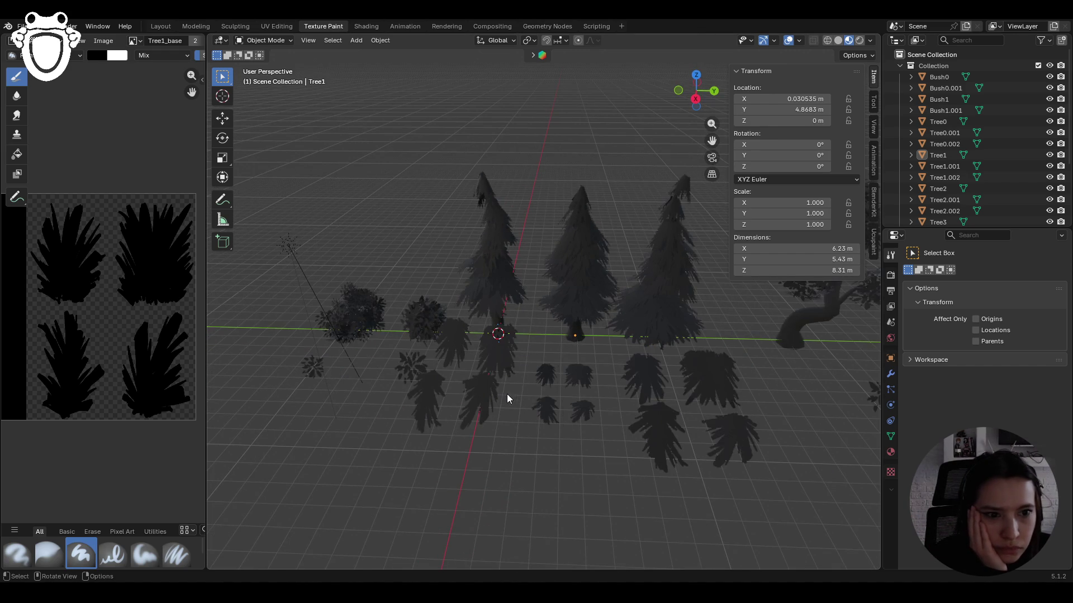
click(501, 367)
mouse_move(605, 401)
middle_down()
mouse_move(623, 426)
mouse_move(473, 378)
middle_up()
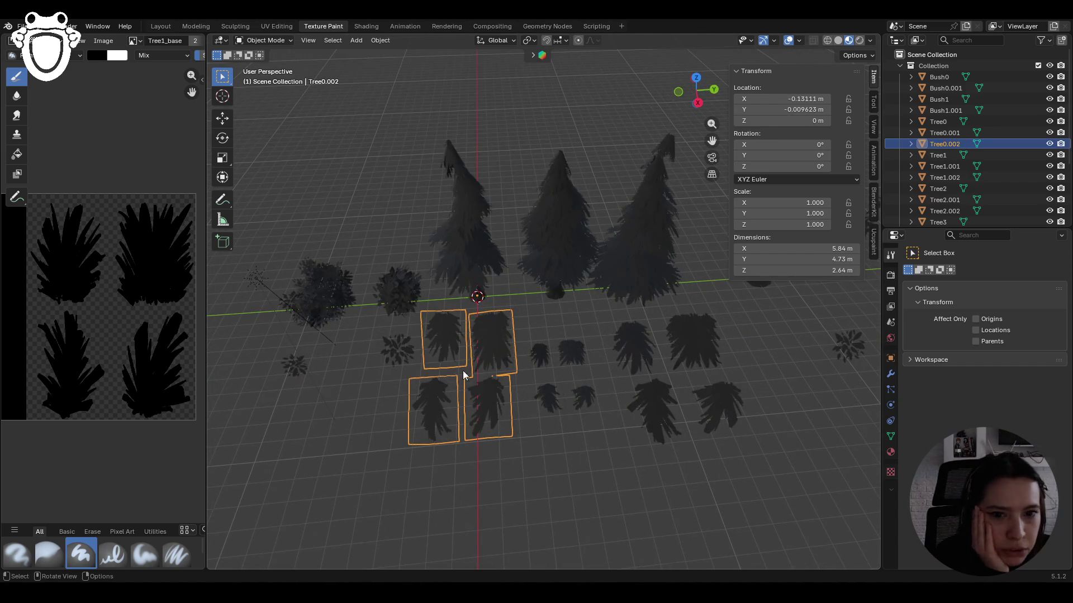
click(323, 301)
click(454, 250)
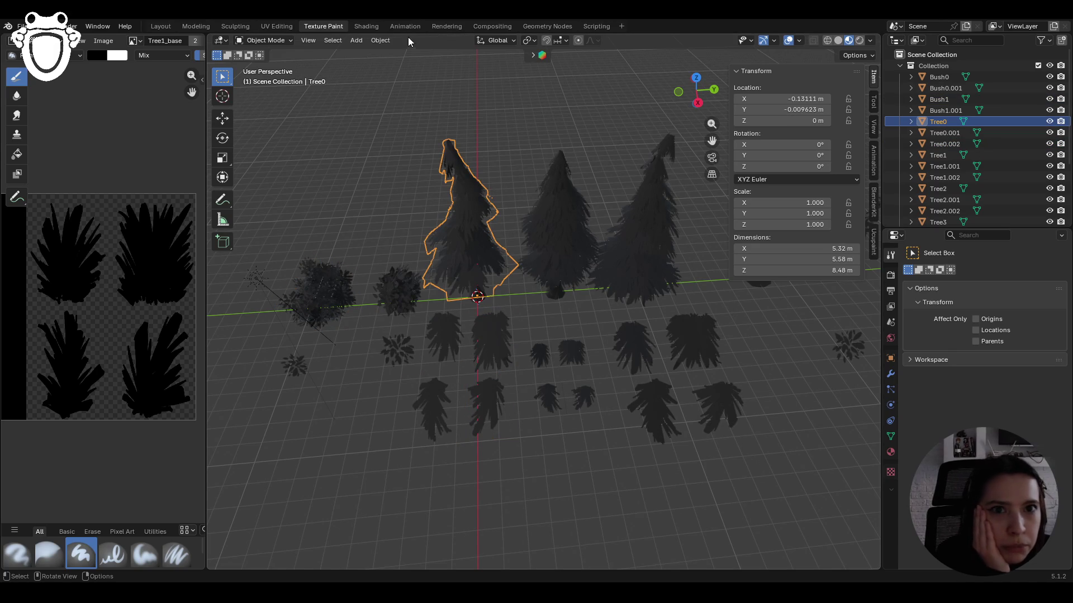
click(281, 46)
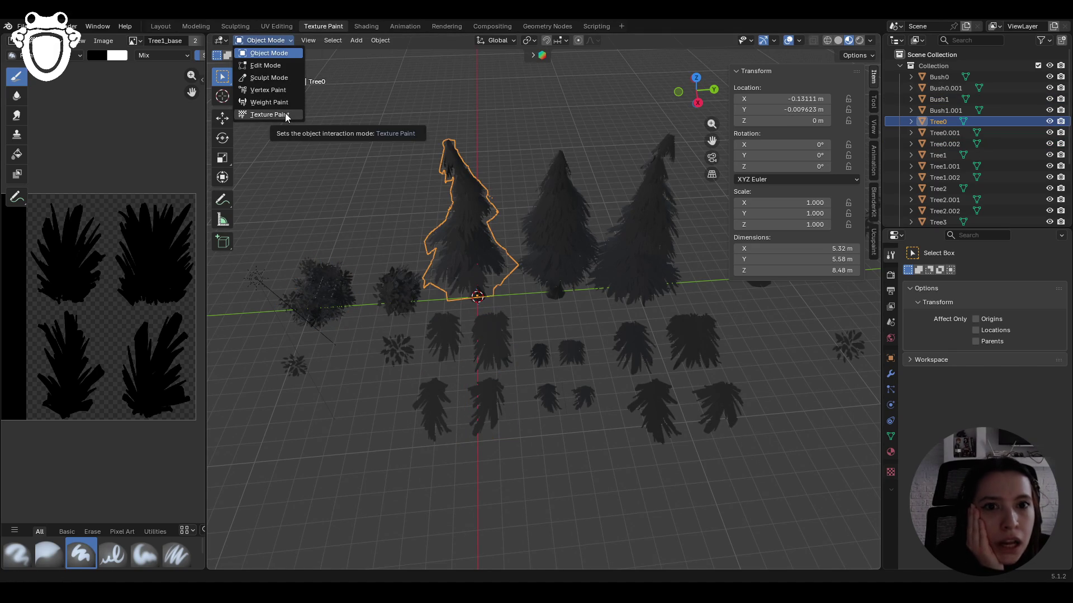
click(288, 116)
- Run Ucupaint Quick Setup with Alpha enabled and Use Linear Color Blending off
click(873, 241)
click(799, 129)
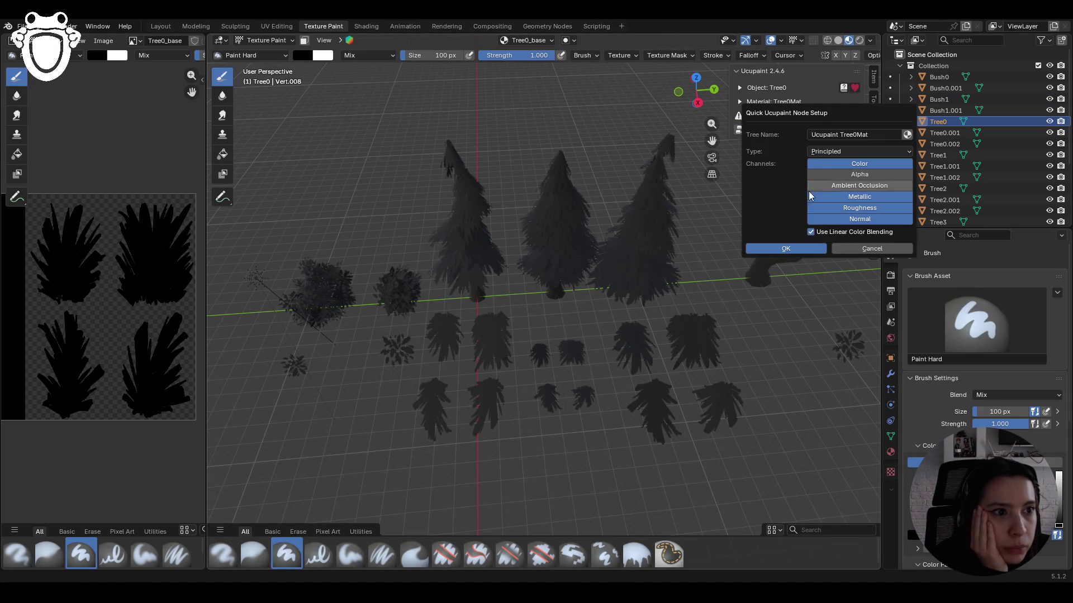
click(844, 177)
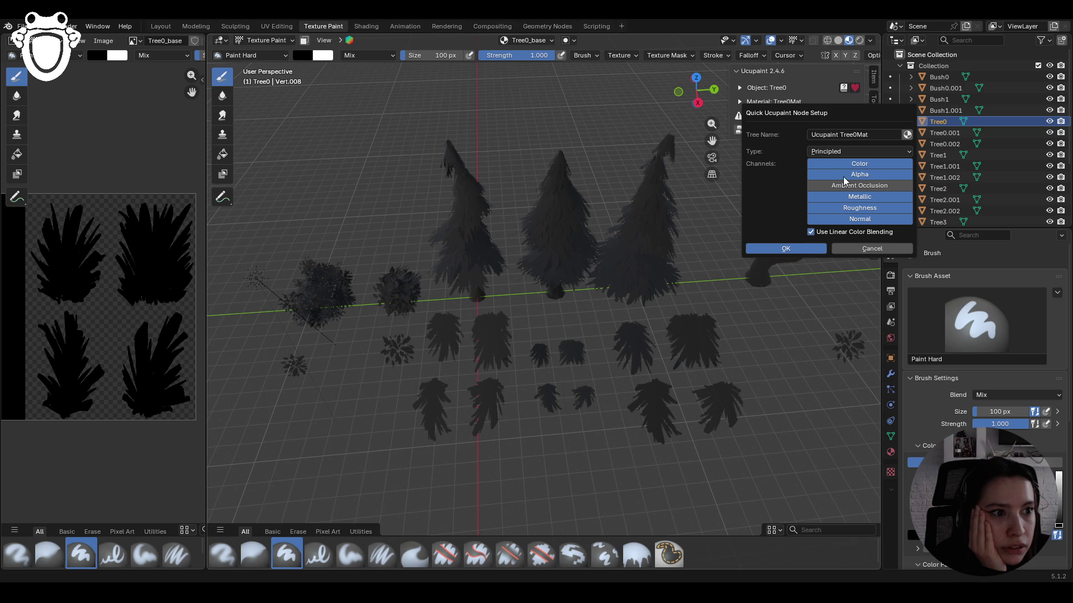
click(814, 233)
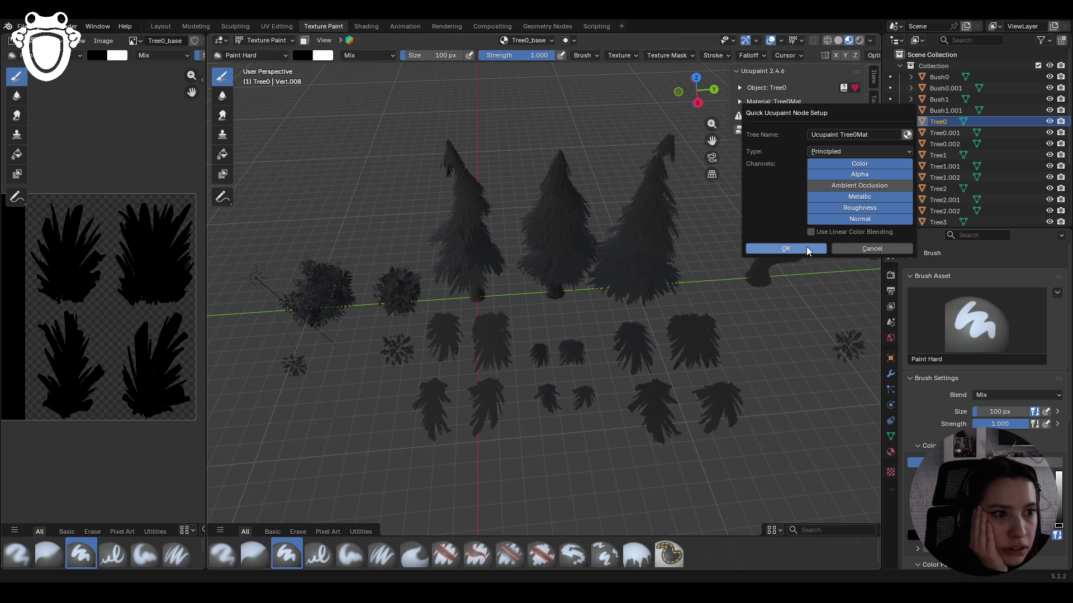
click(799, 251)
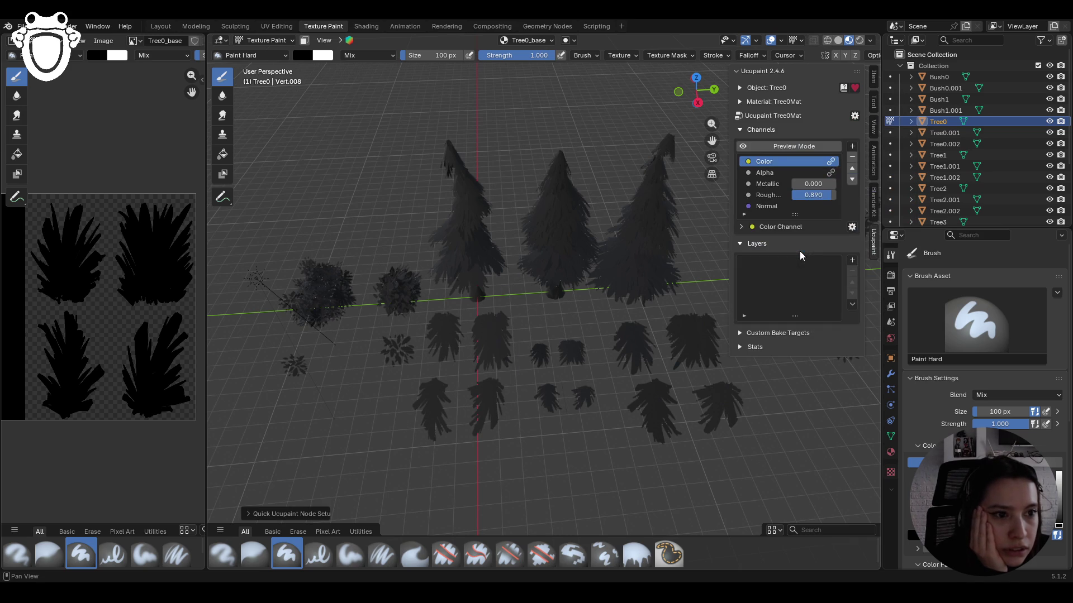
- Widen the image editor beside the viewport and bring up Ucupaint's add-layer choices
scroll(68, 316, down, 3)
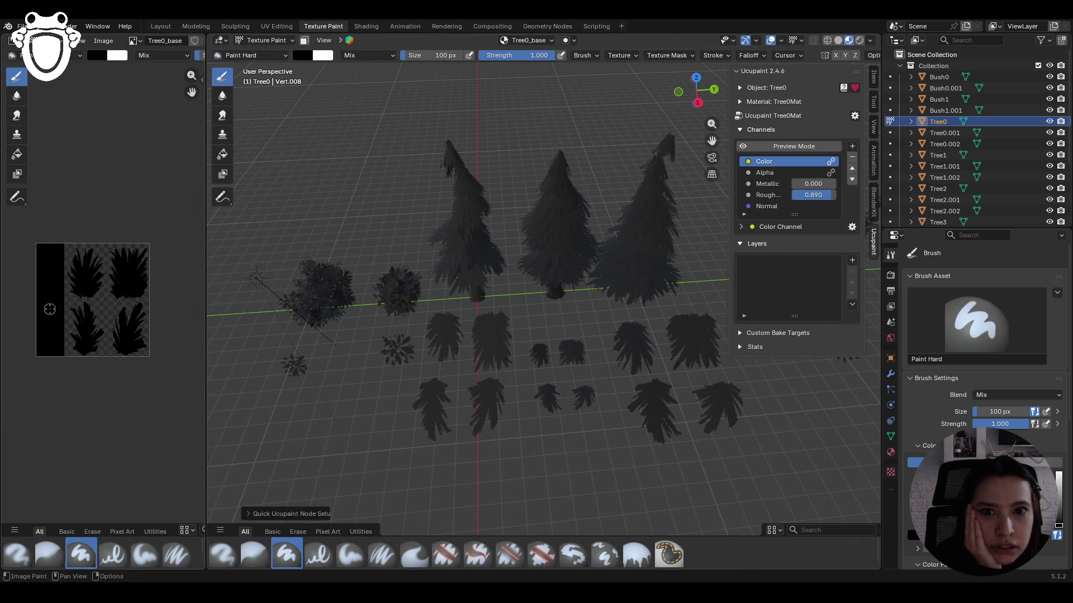
scroll(52, 308, up, 1)
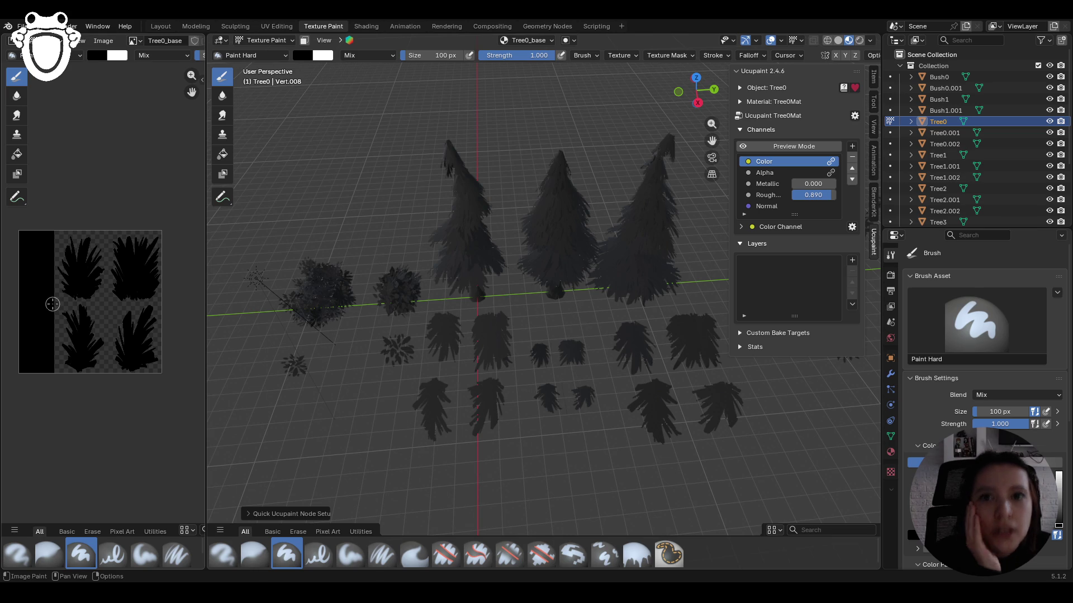
mouse_move(206, 123)
mouse_down()
mouse_move(267, 131)
mouse_move(214, 132)
mouse_up()
scroll(167, 104, up, 3)
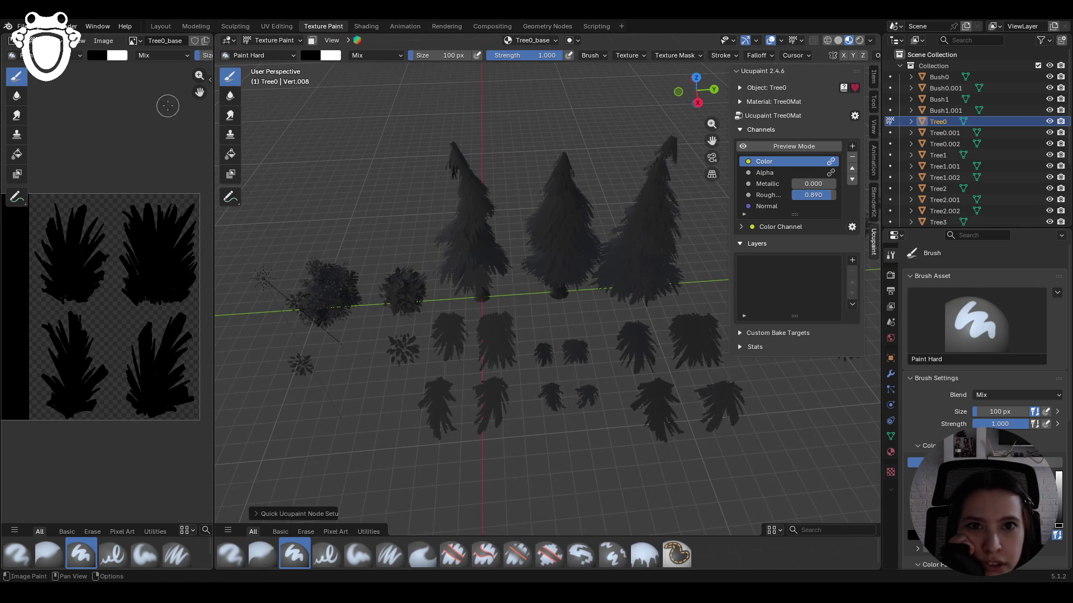
scroll(135, 122, down, 1)
drag(214, 122, 250, 122)
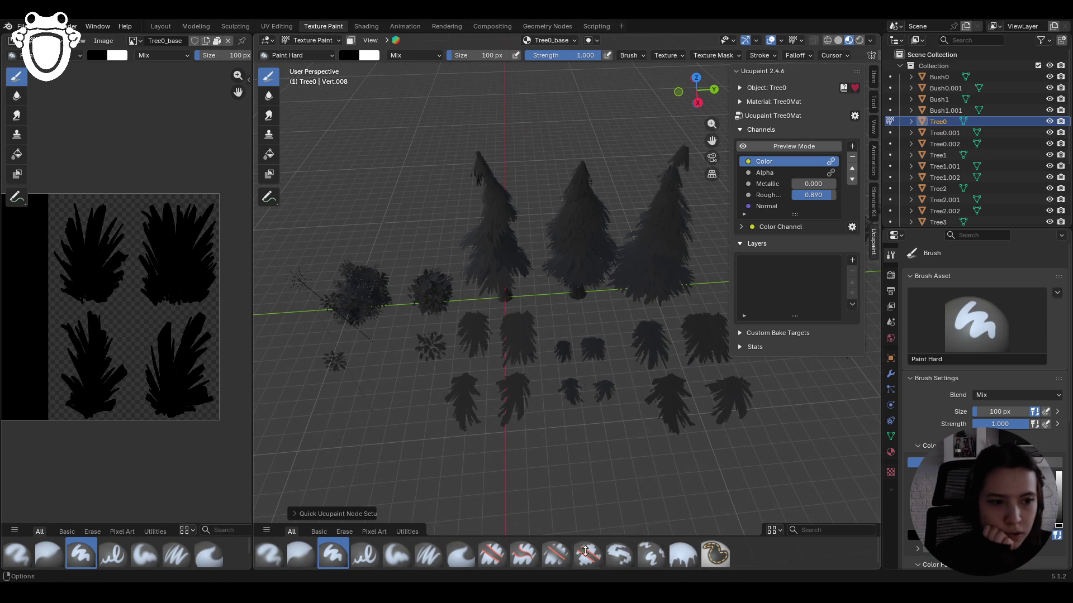
click(852, 261)
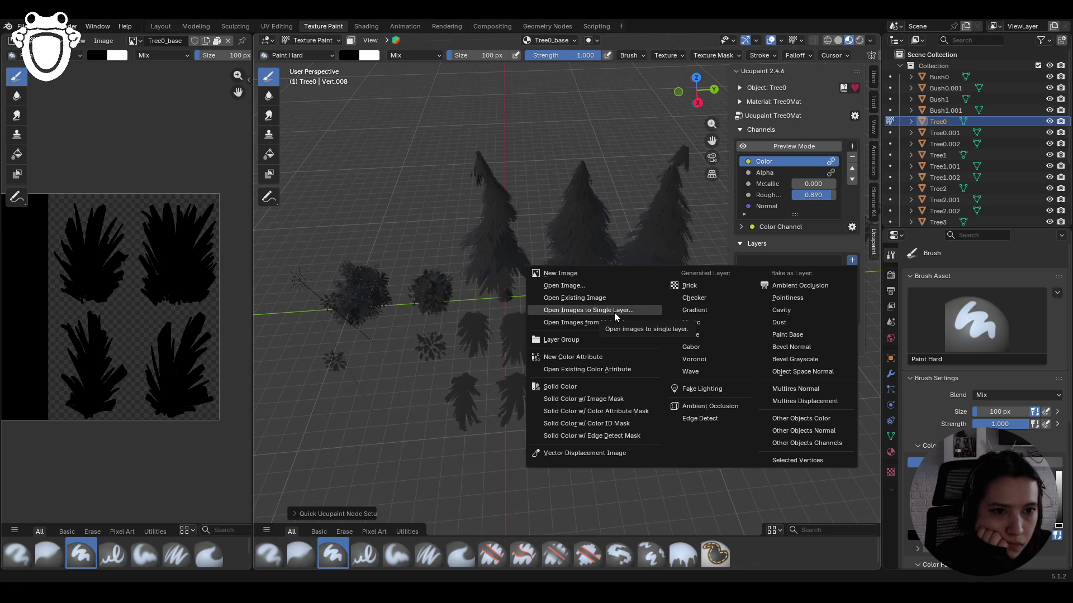
- Add a Ucupaint layer from the existing Tree0_base image
key(Escape)
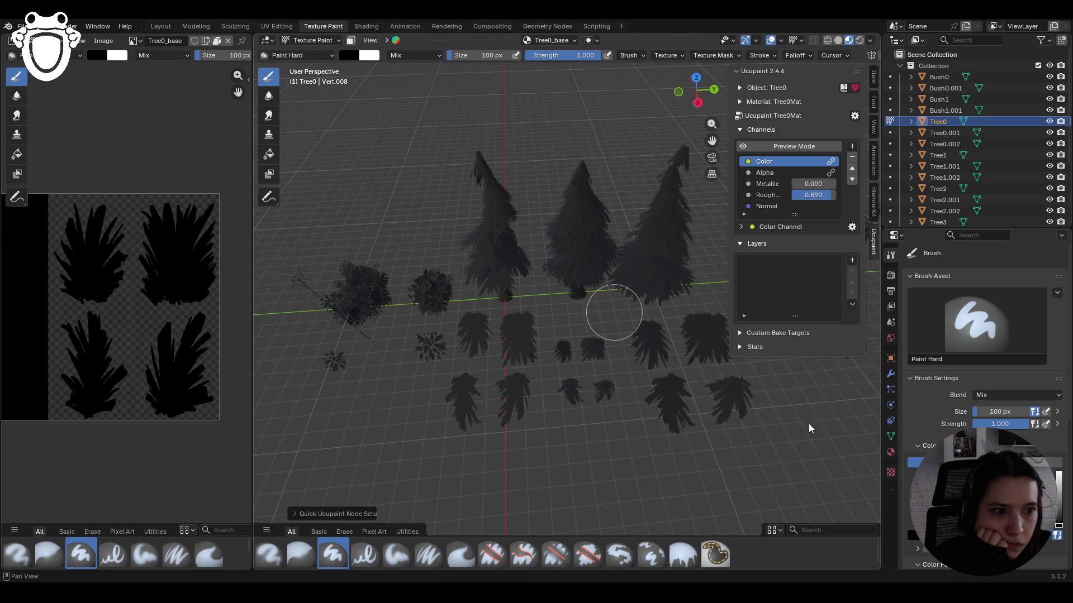
click(852, 260)
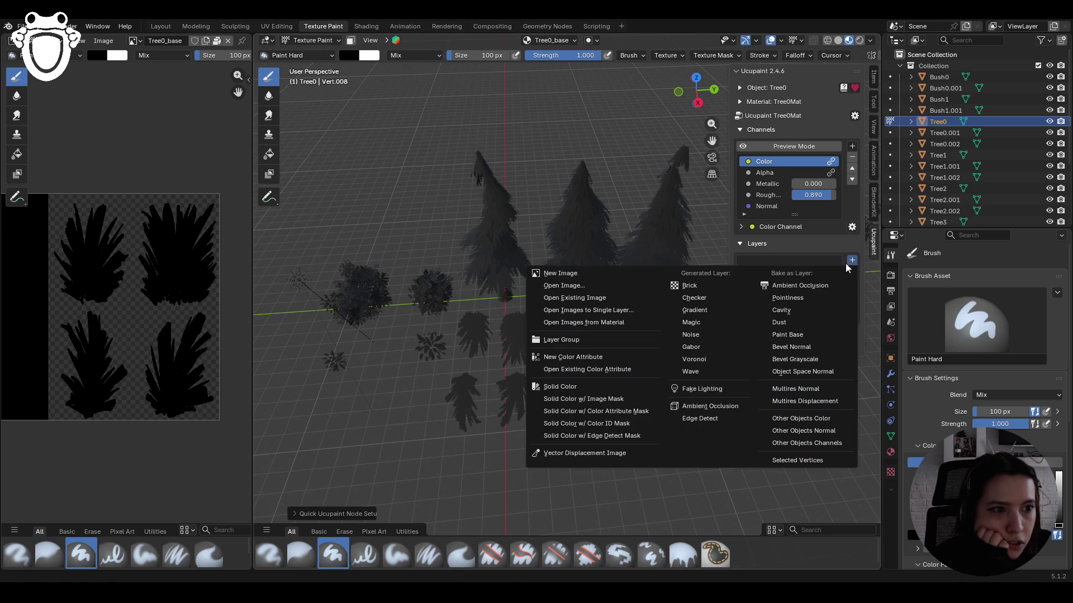
click(633, 300)
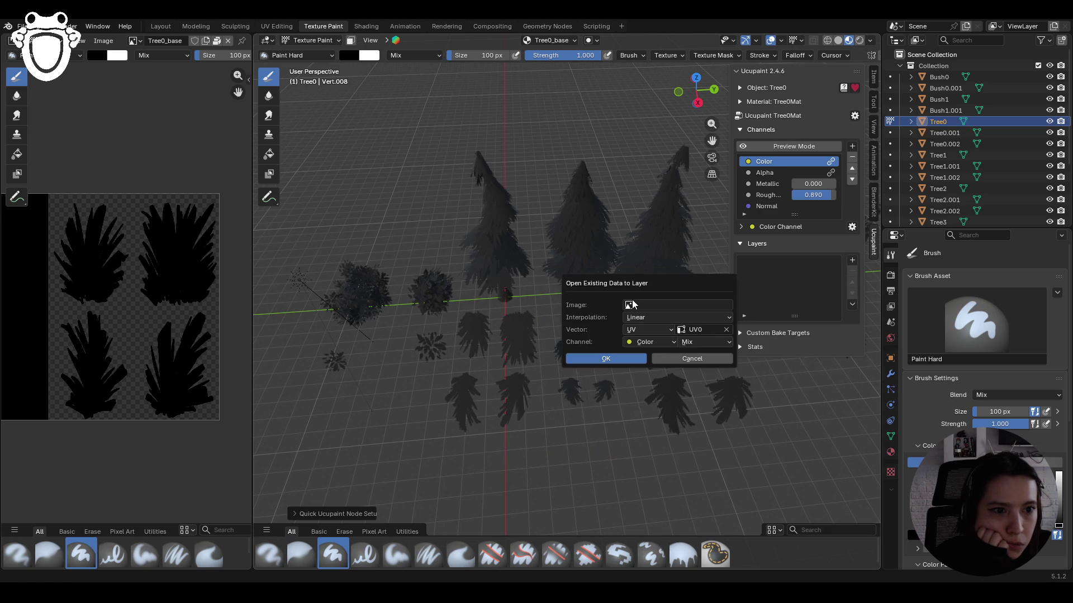
click(675, 306)
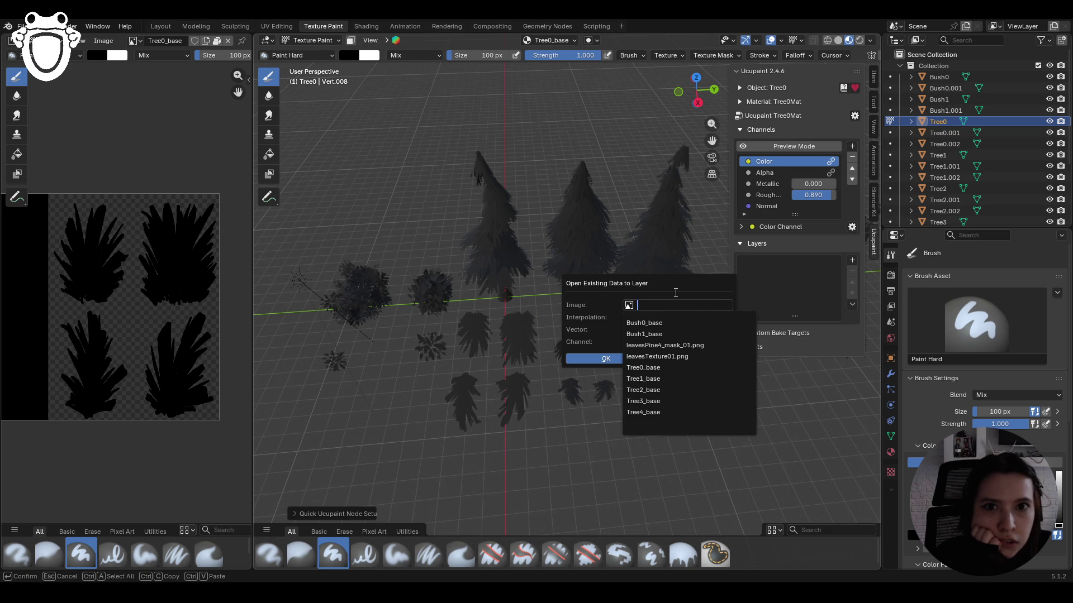
click(672, 368)
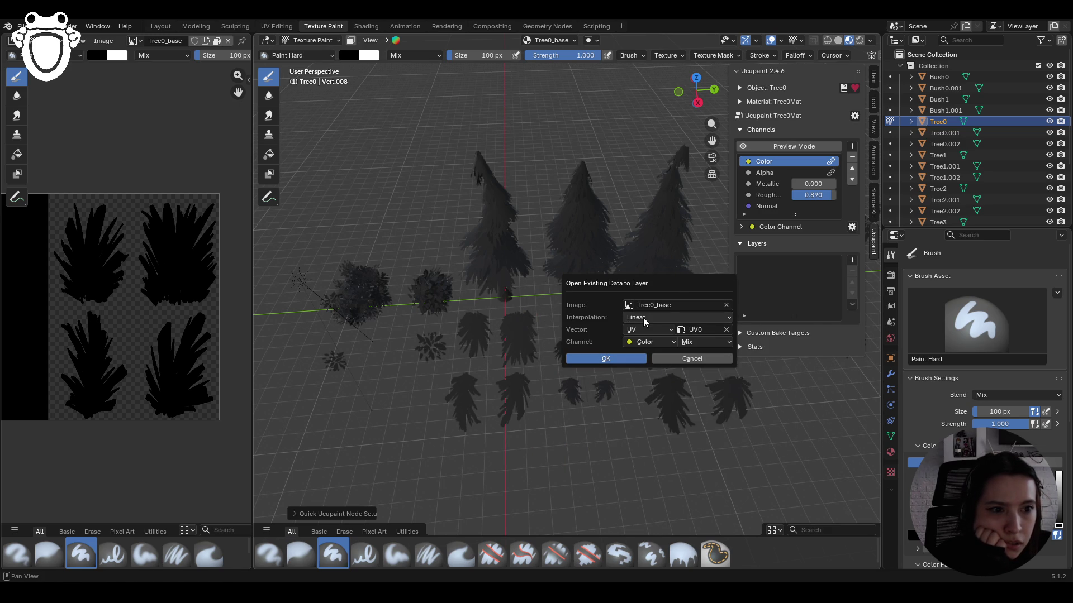
click(664, 343)
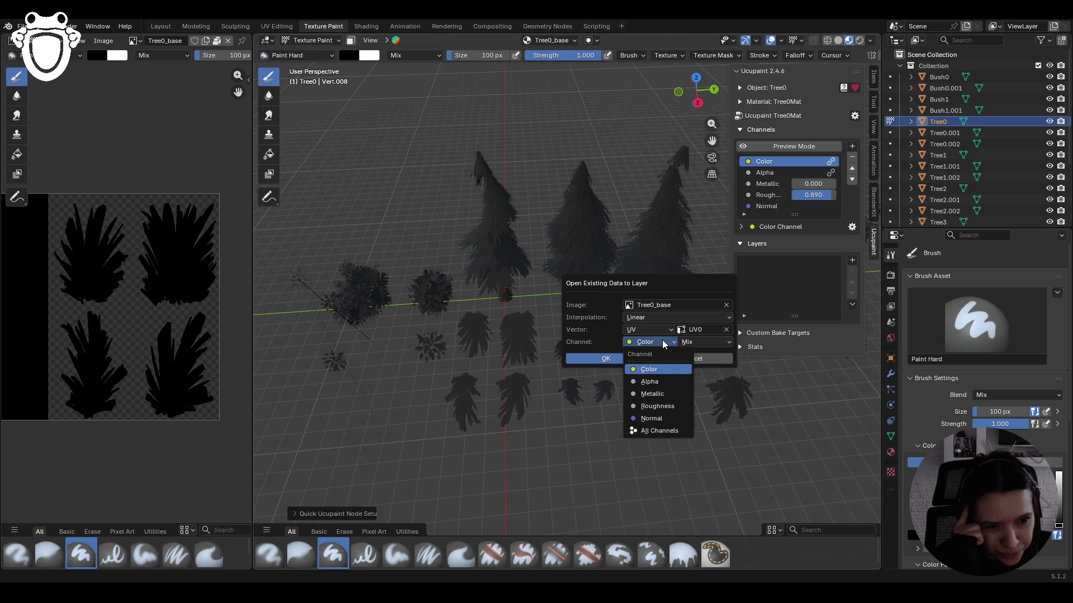
- Set the Tree0_base layer's interpolation to Cubic and confirm the new layer
click(662, 340)
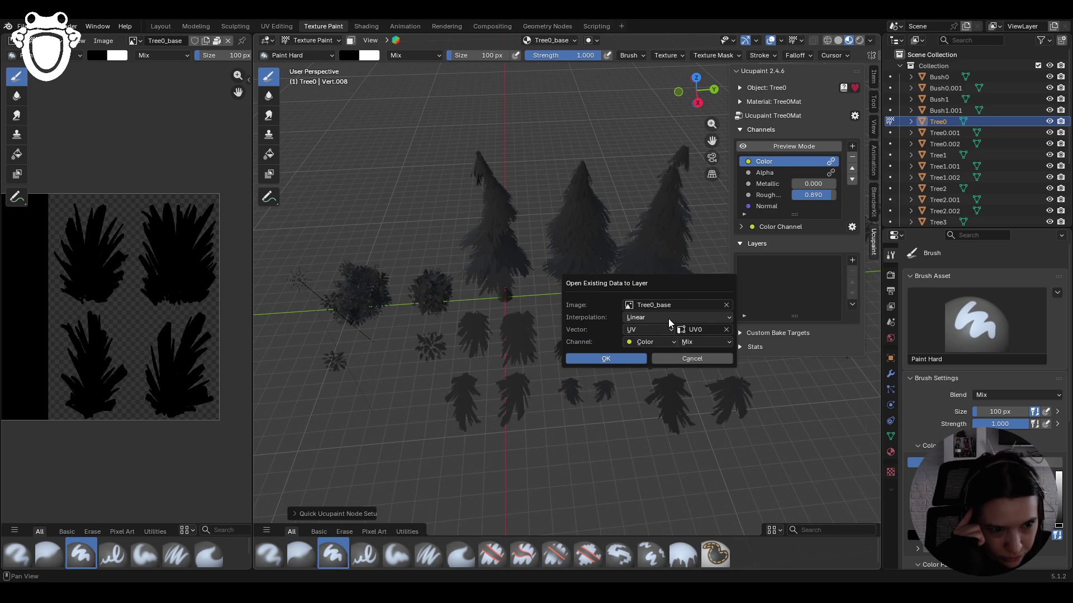
click(668, 318)
click(670, 316)
click(669, 316)
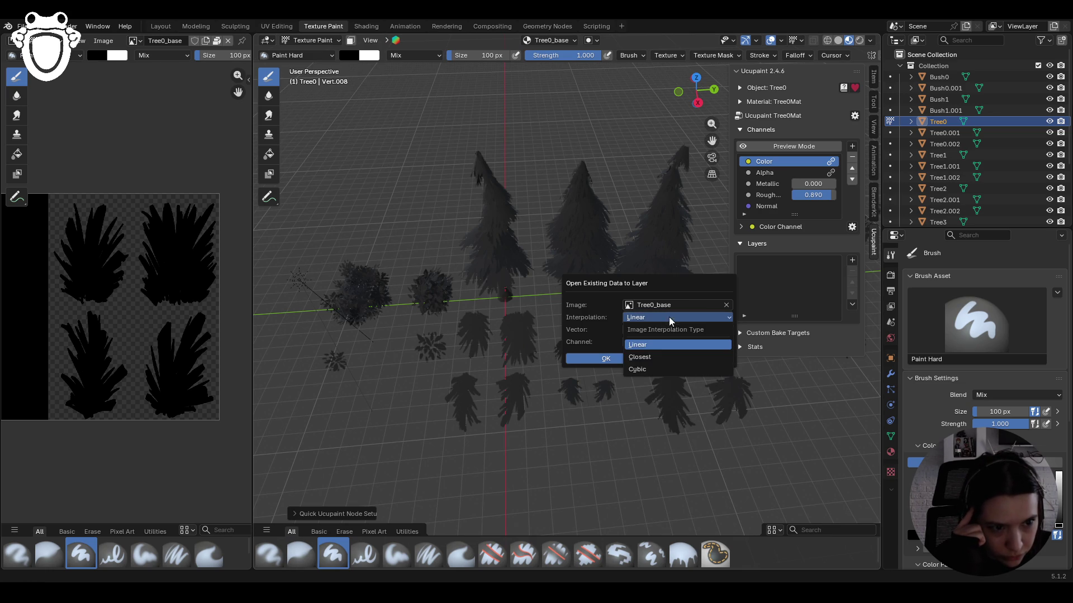
click(648, 370)
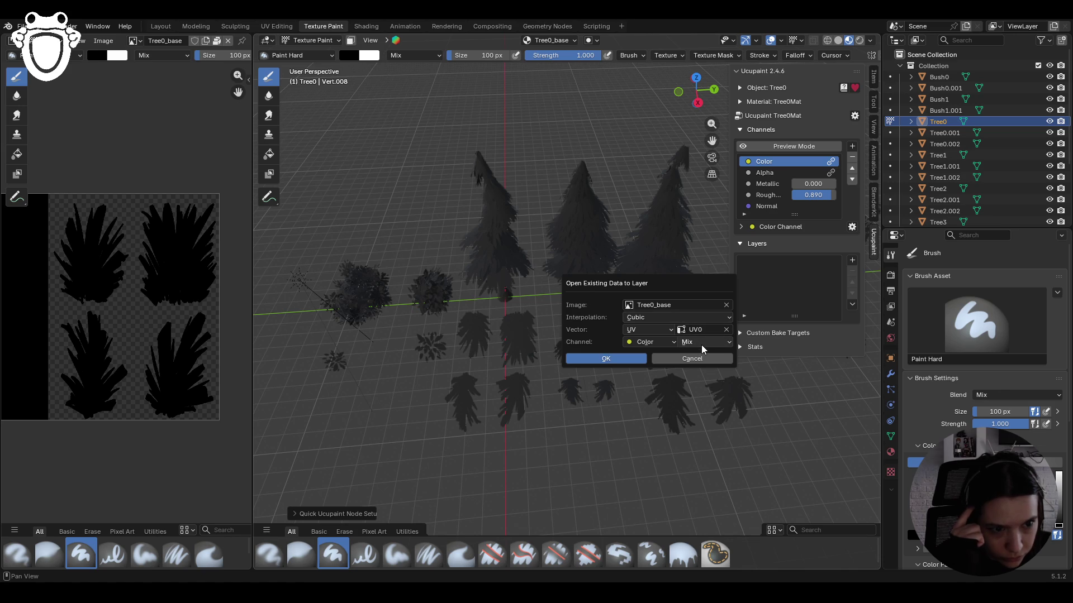
click(703, 330)
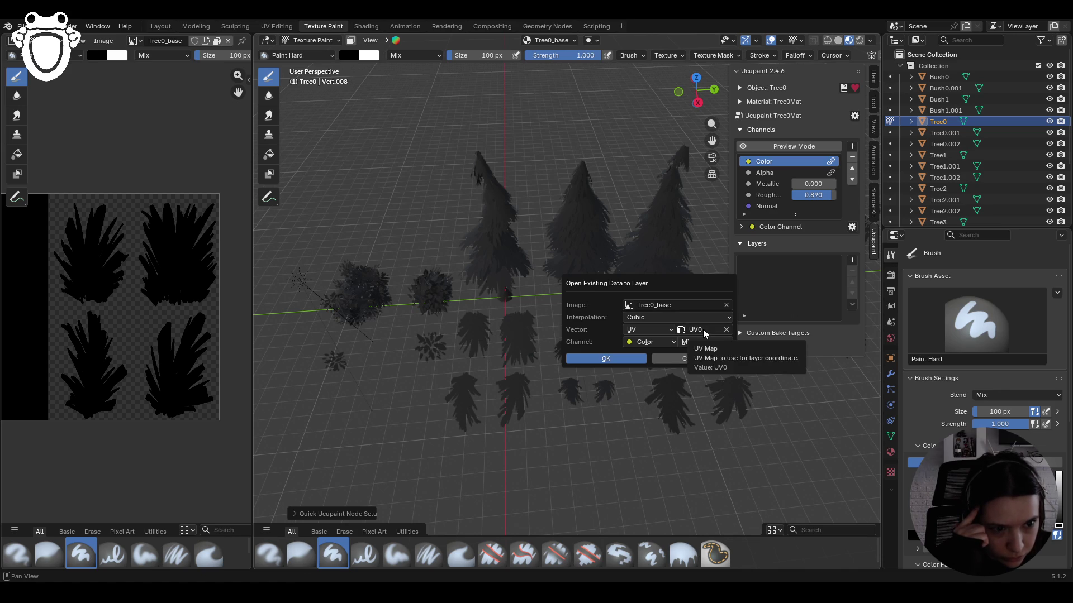
click(642, 360)
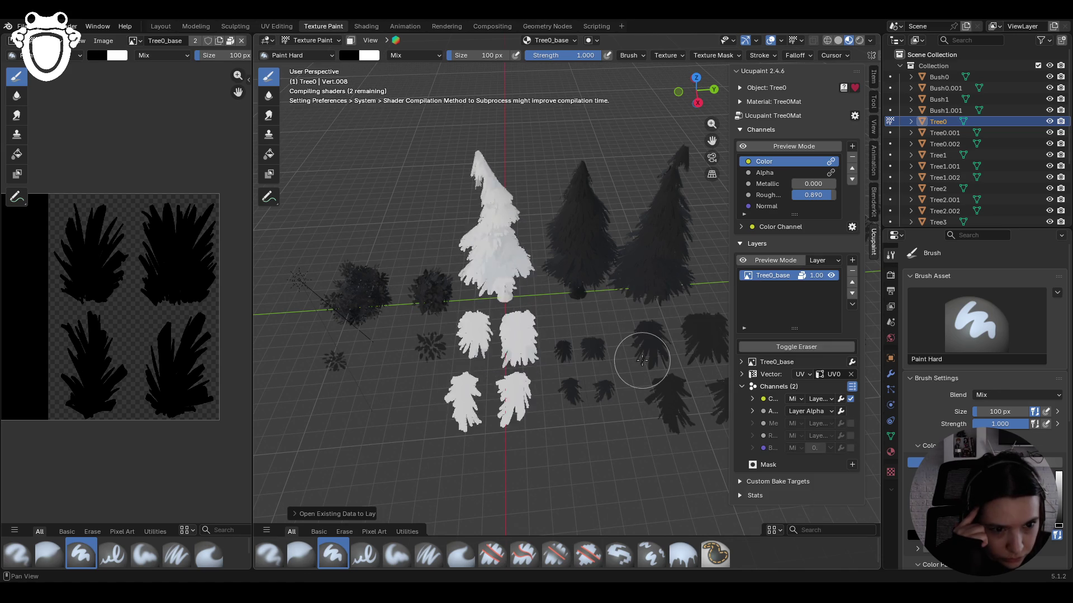
click(642, 360)
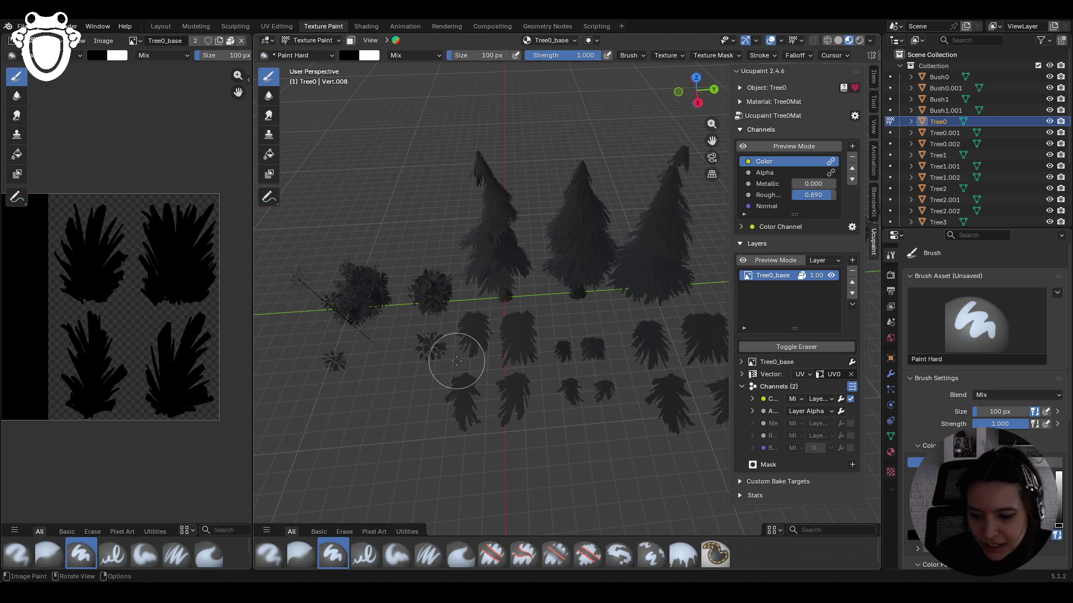
drag(709, 139, 495, 357)
middle_drag(531, 359, 584, 347)
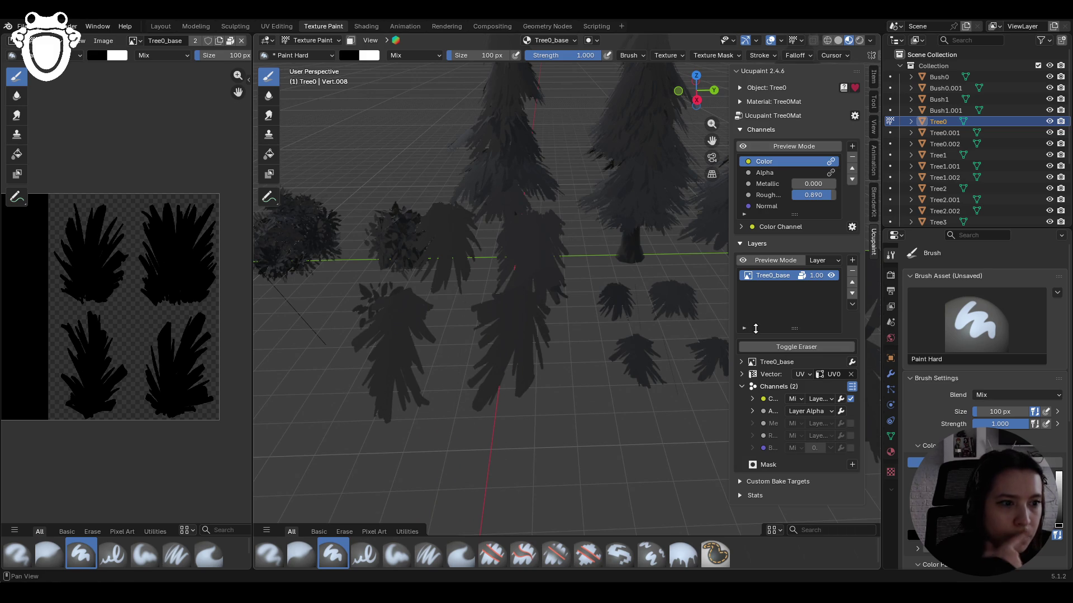
- Toggle face-restricted painting on and off, leaving it off
scroll(912, 424, down, 3)
scroll(983, 358, down, 2)
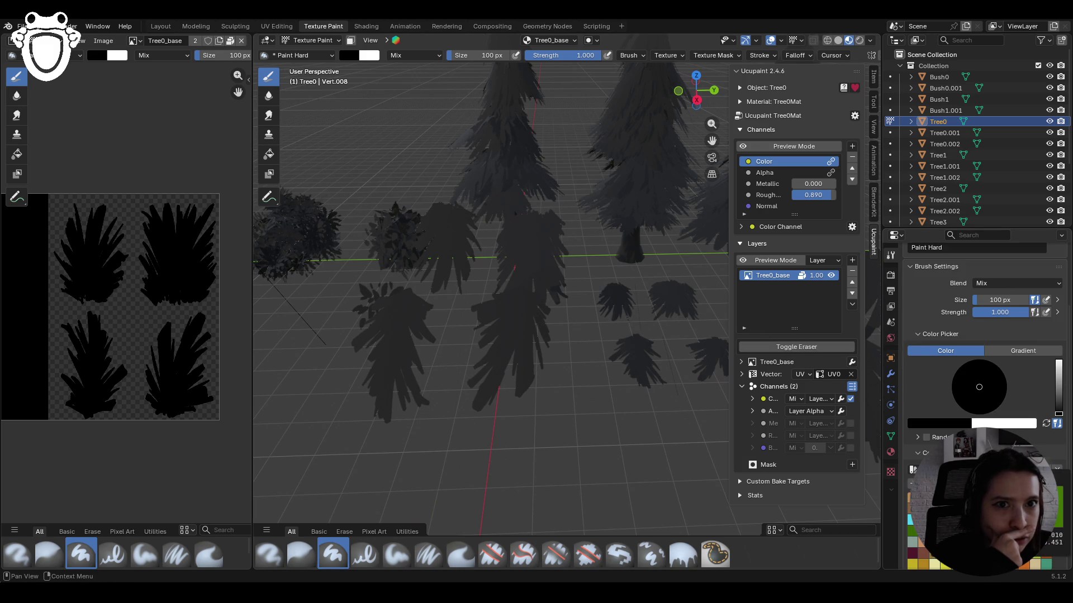
click(356, 38)
click(356, 38)
click(355, 38)
click(353, 38)
- Select the Tree0.002 mesh in Object Mode and return to Texture Paint mode
click(340, 39)
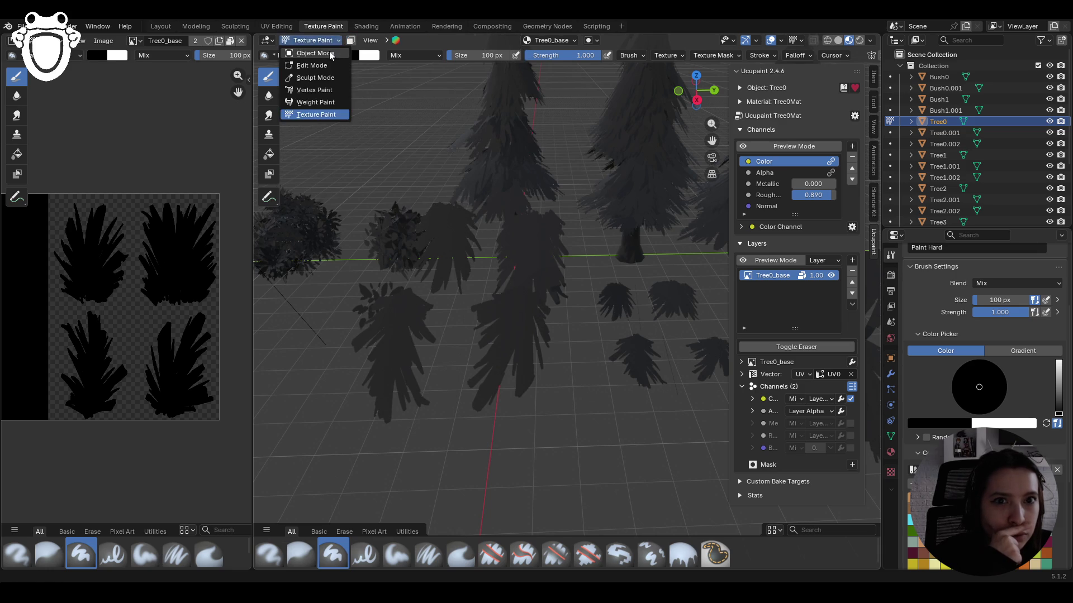
click(330, 53)
click(525, 274)
click(302, 41)
click(318, 115)
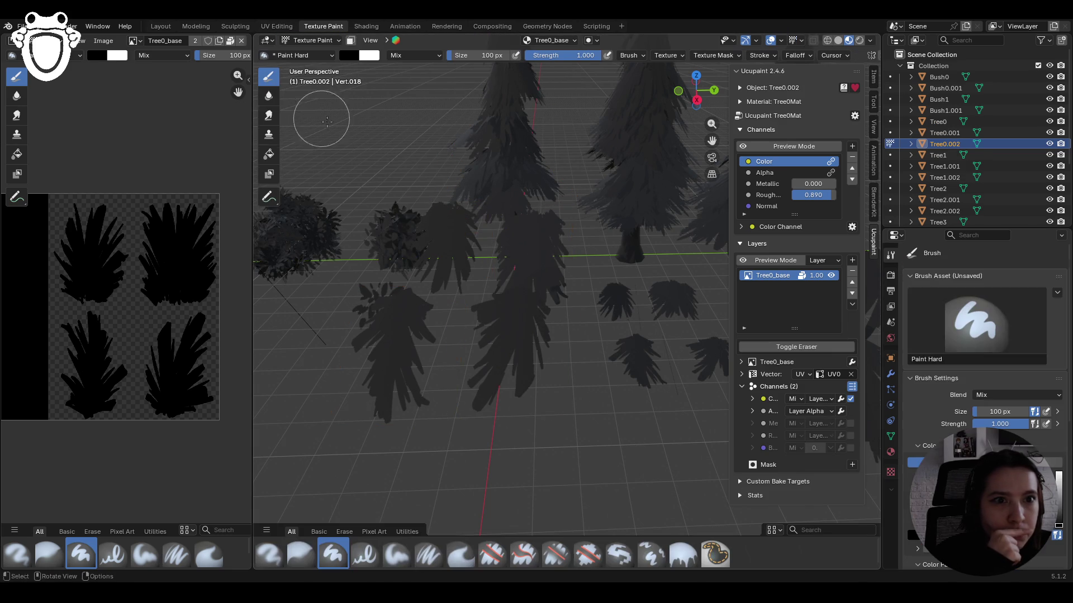
- Set the brush colour to green, try a test stroke on the tree, and undo it
scroll(975, 380, down, 5)
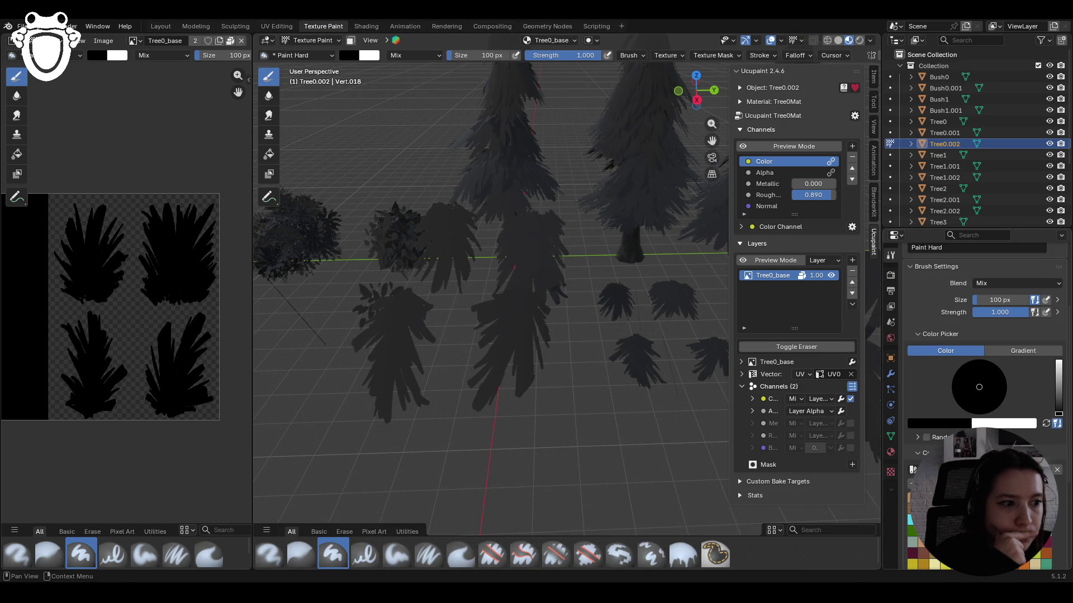
click(952, 389)
mouse_move(508, 371)
mouse_down()
mouse_move(514, 363)
mouse_move(505, 390)
mouse_up()
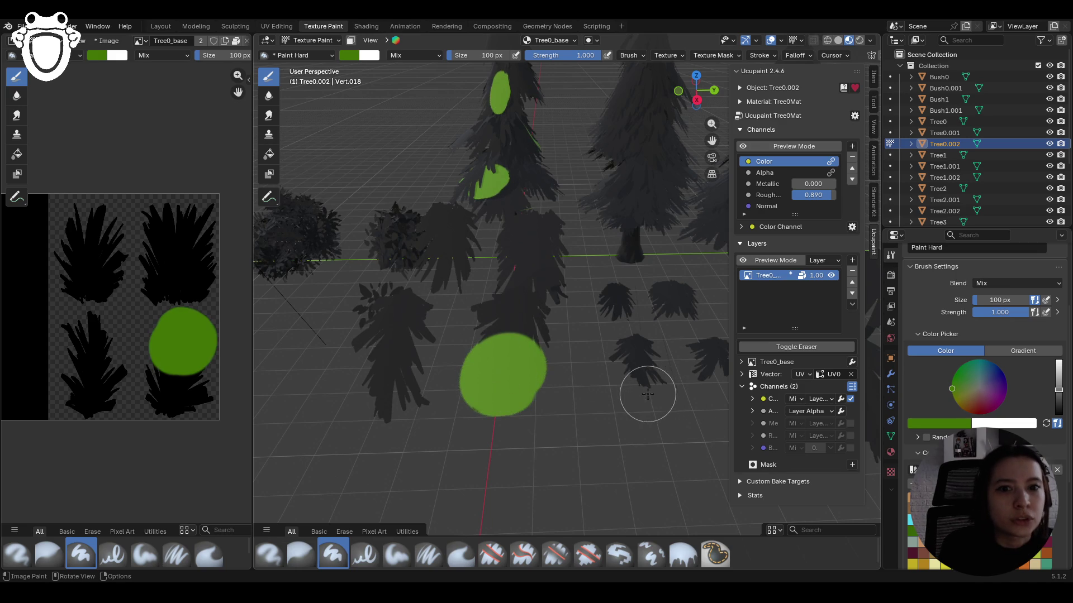
key(ctrl+z)
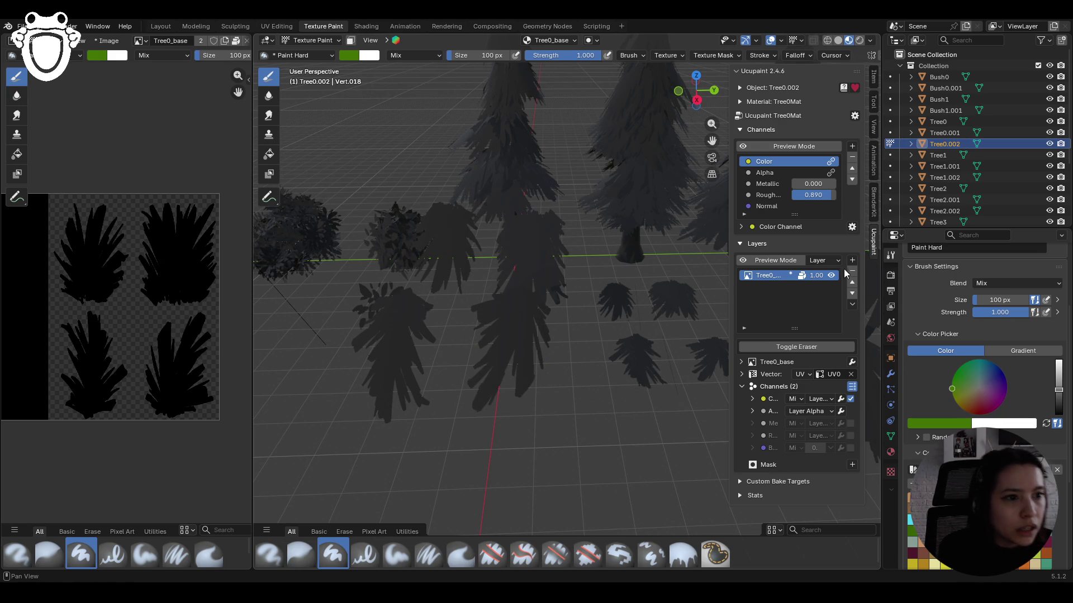
click(853, 465)
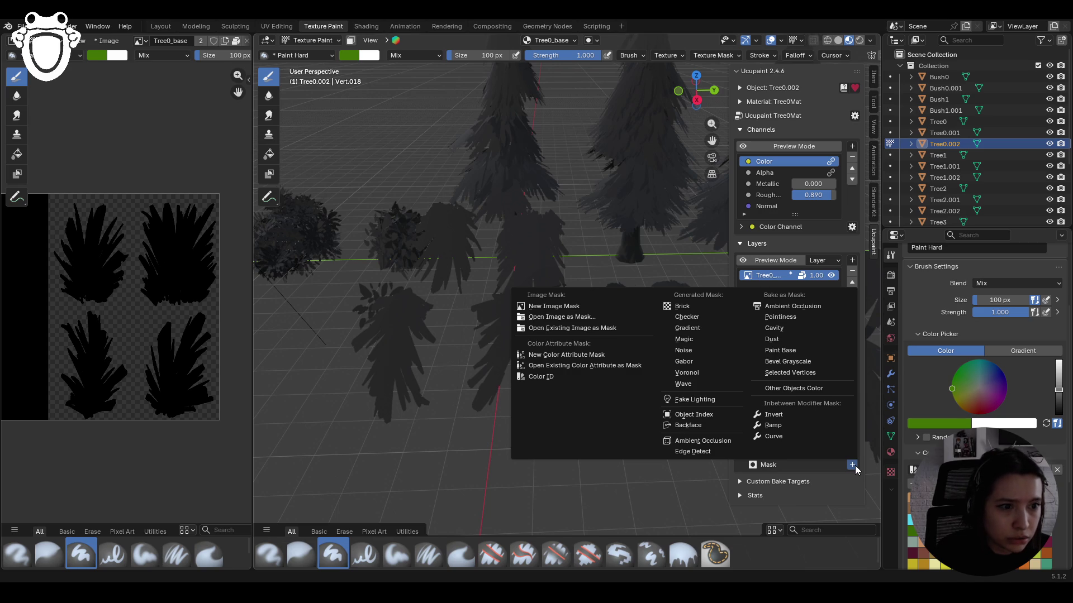
- Mask the Tree0_base layer with the already loaded Tree1_base image via Open Existing Image as Mask
click(855, 468)
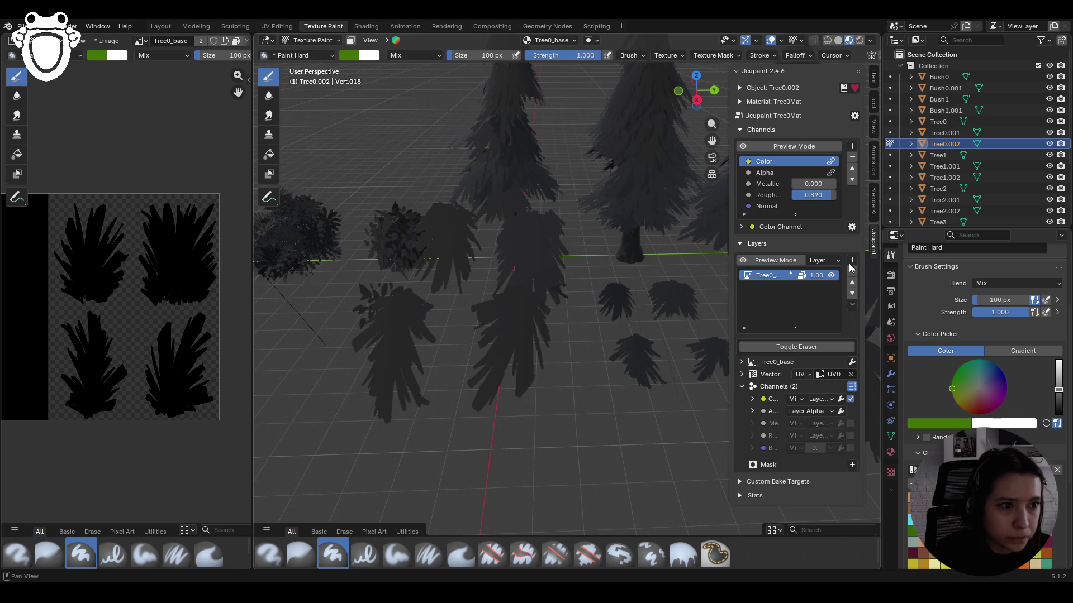
click(852, 260)
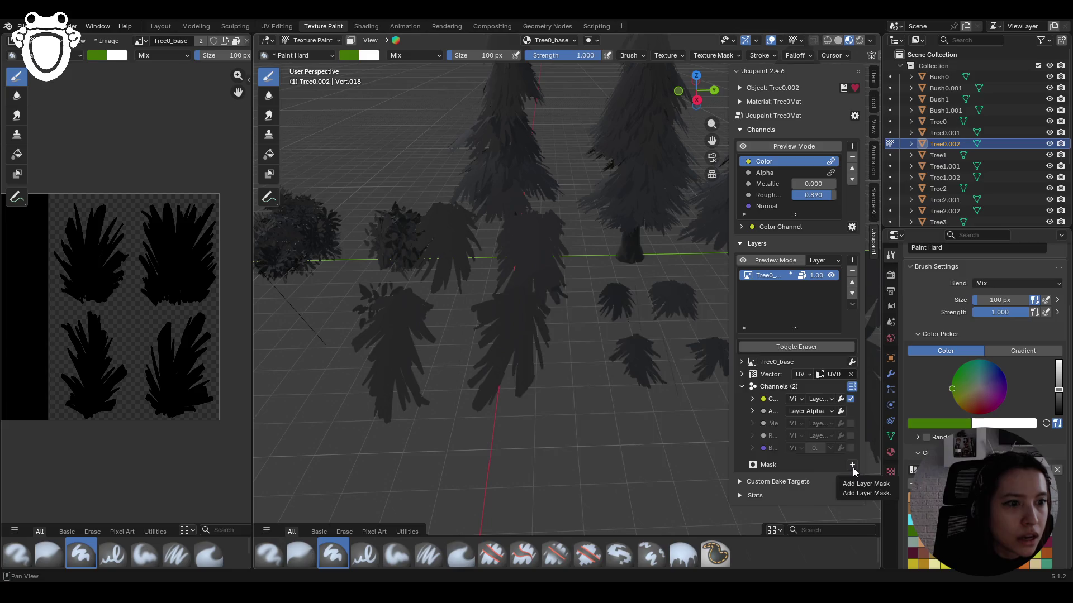
click(851, 465)
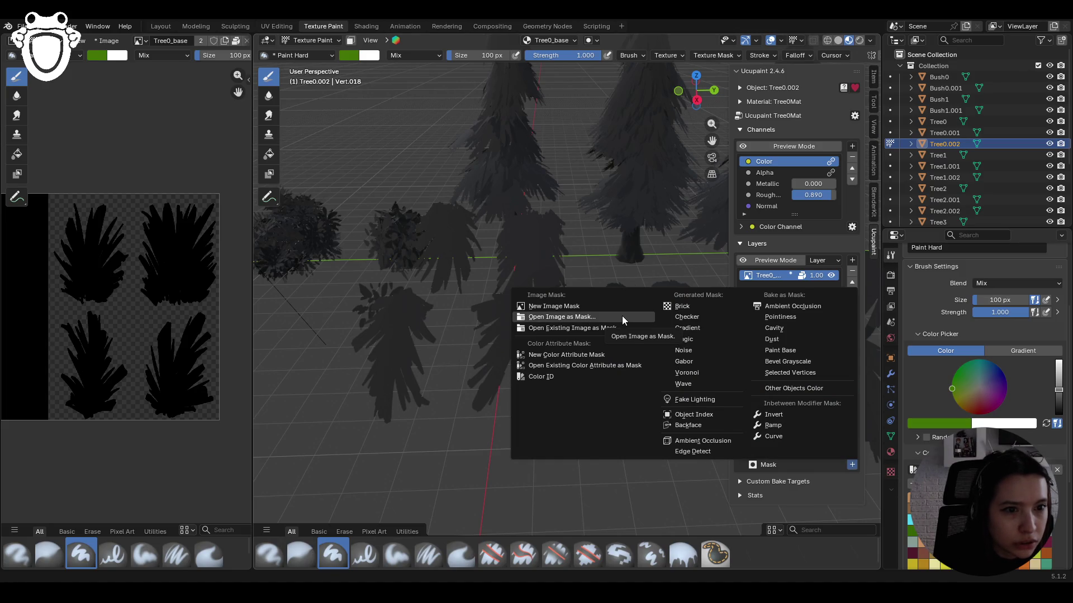
click(632, 332)
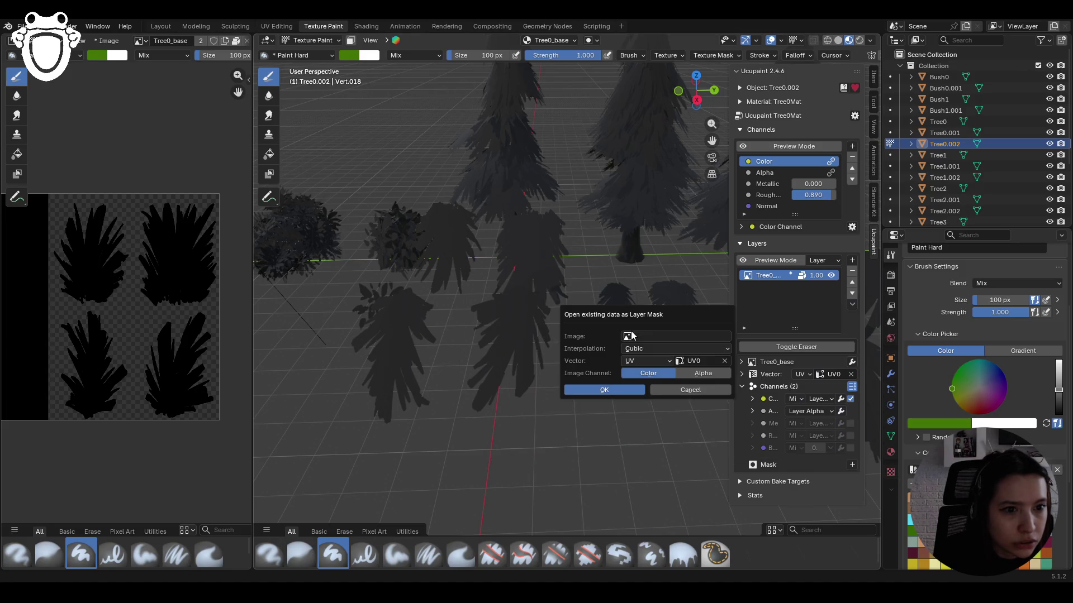
click(699, 337)
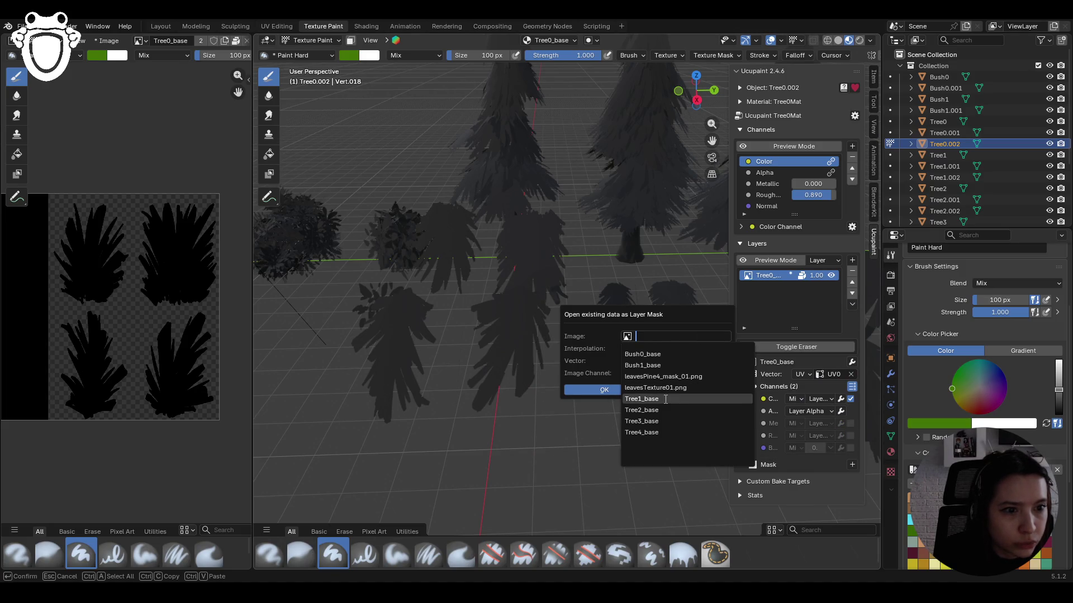
click(640, 399)
click(628, 390)
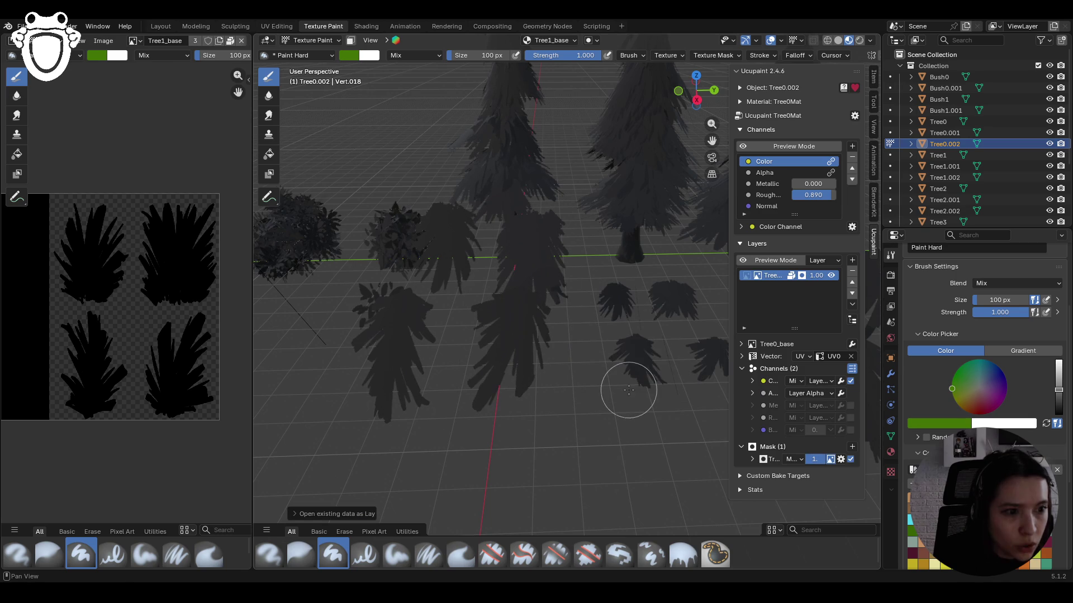
click(745, 277)
- Undo a green test stroke and make the Tree1_base mask the paint target
mouse_move(503, 318)
mouse_down()
mouse_move(472, 348)
mouse_move(476, 380)
mouse_up()
key(ctrl+z)
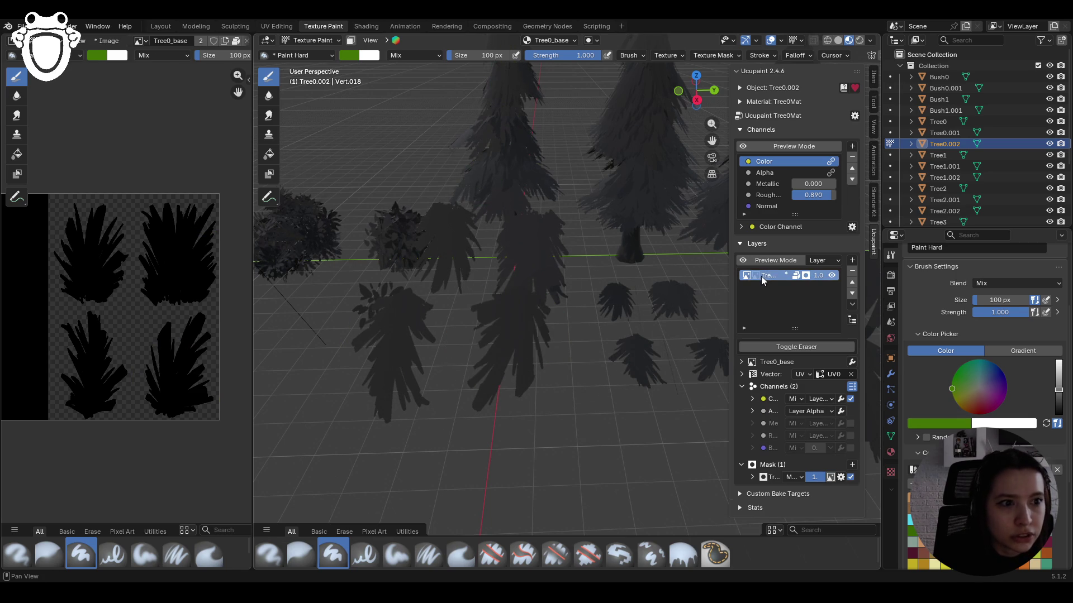
click(758, 276)
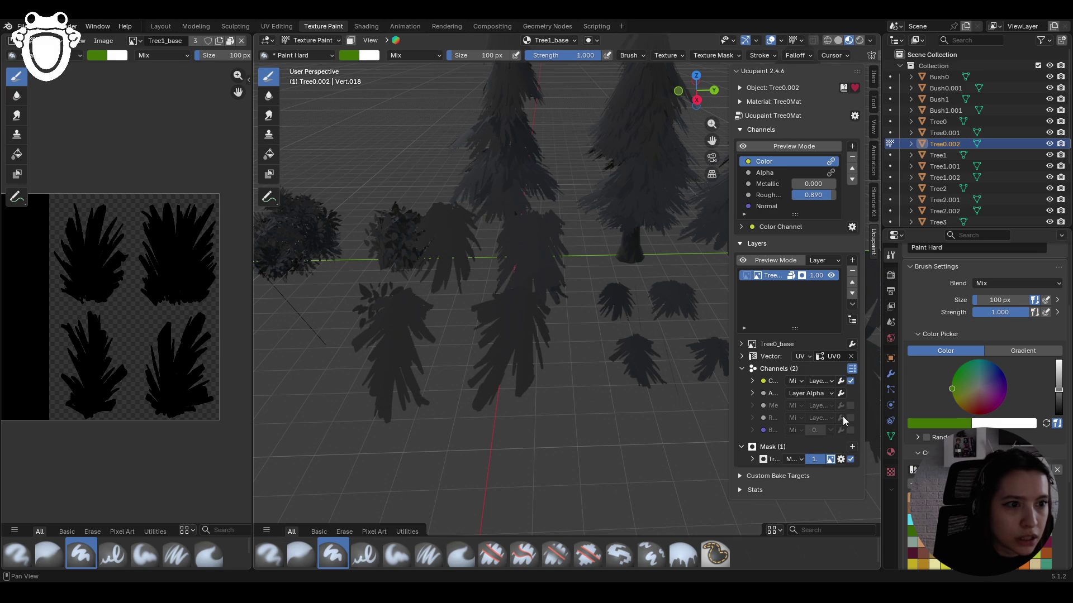
click(756, 276)
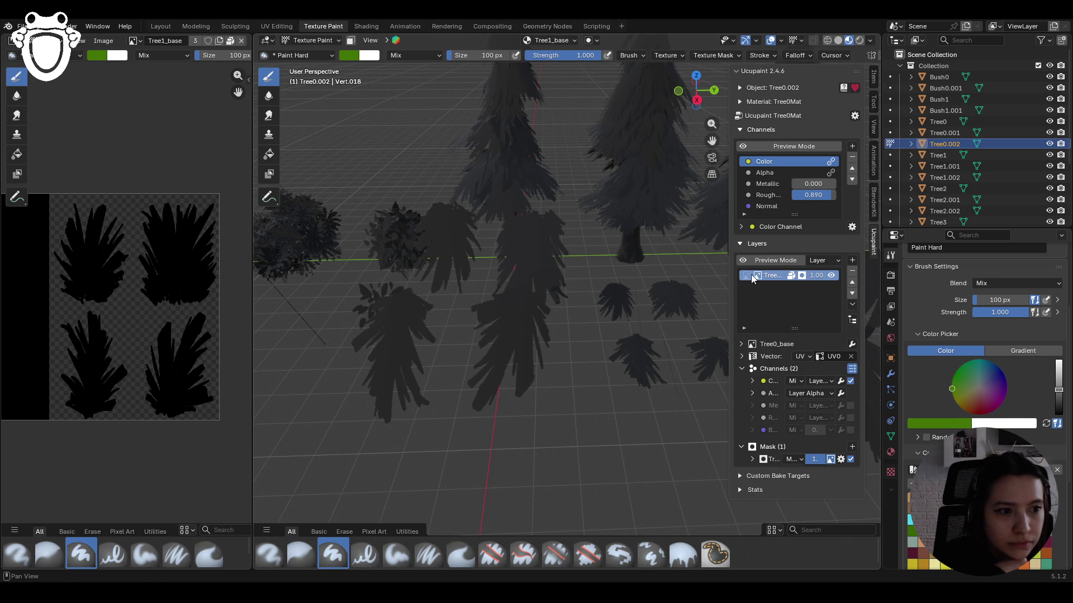
- Change the brush colour from green to pure white
scroll(485, 368, down, 2)
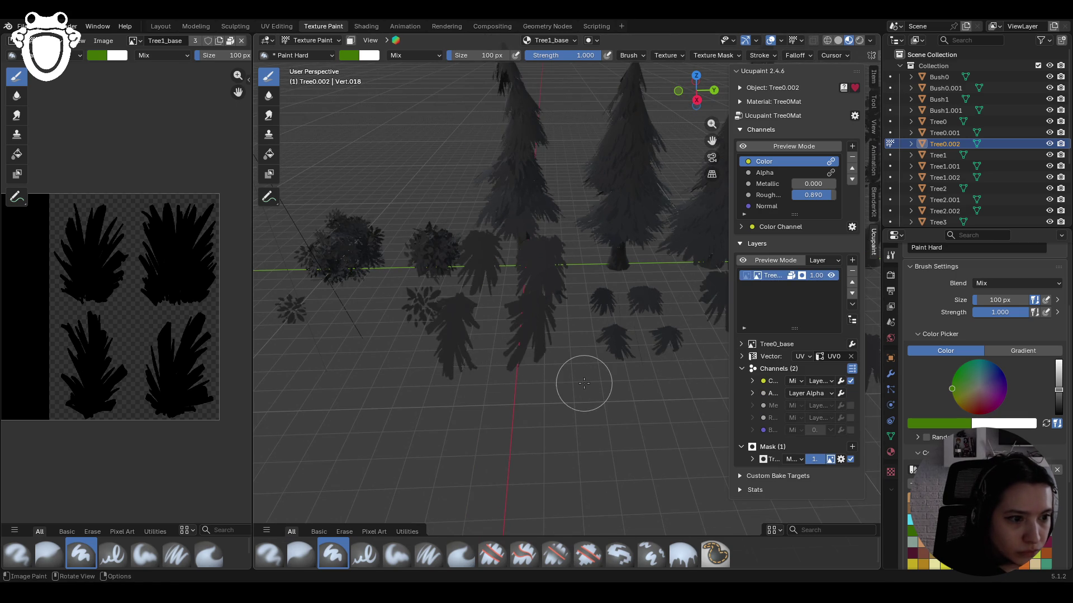
scroll(588, 384, up, 2)
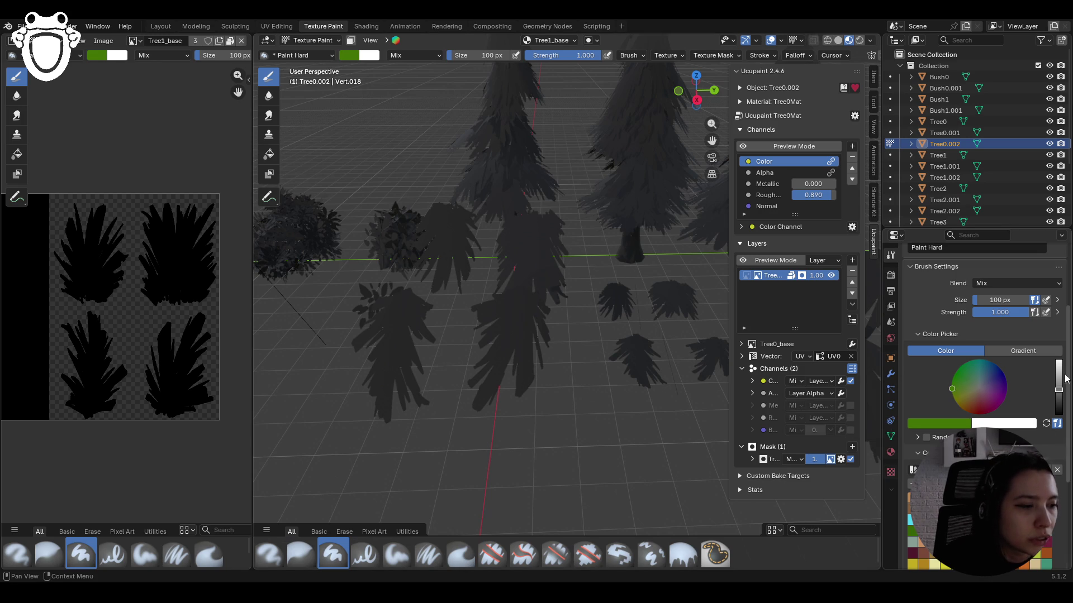
drag(983, 391, 980, 387)
click(934, 423)
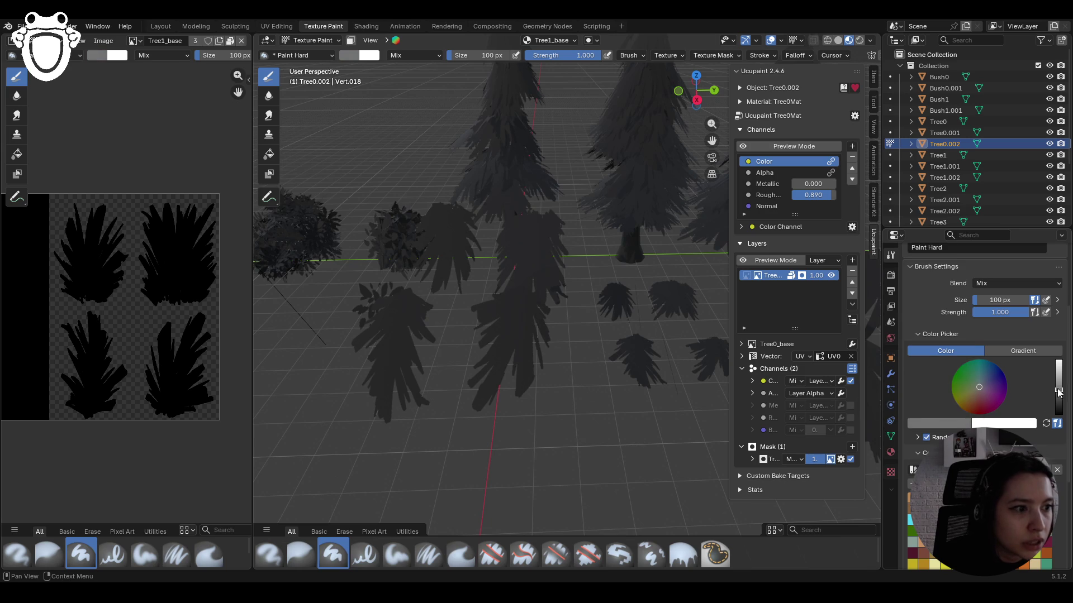
drag(1059, 392, 1058, 361)
click(841, 459)
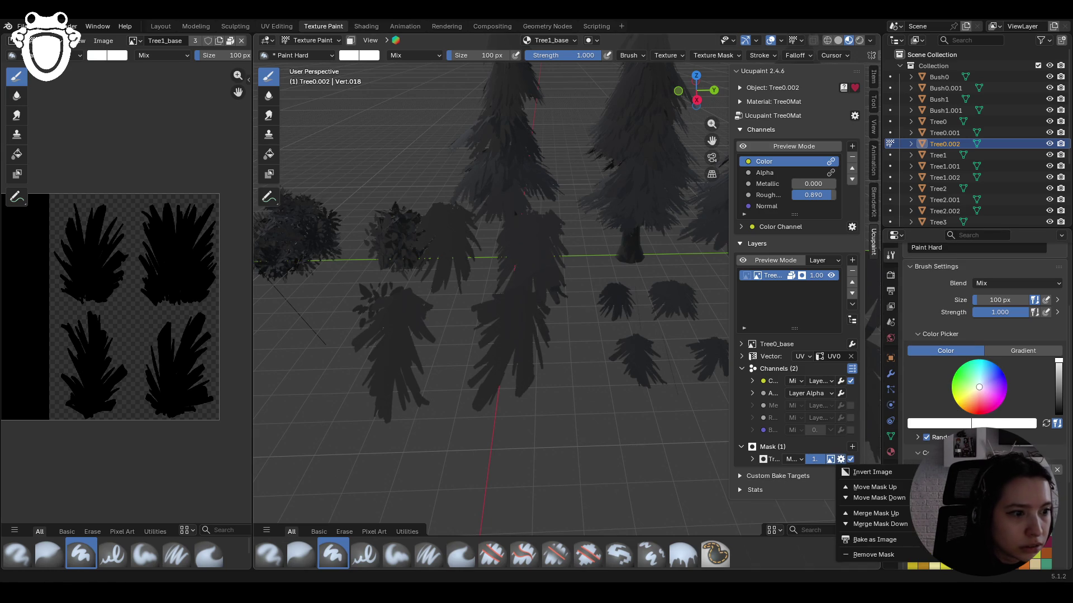
- Invert the Tree1_base mask, then test a white blob on the tree and undo it
click(872, 472)
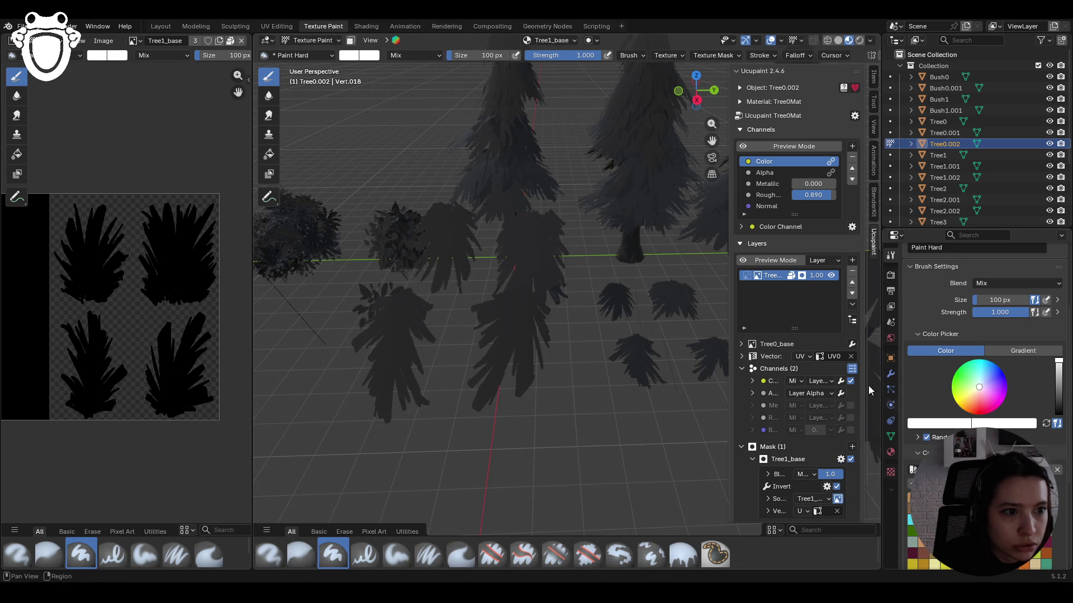
click(746, 280)
mouse_move(492, 313)
mouse_down()
mouse_move(510, 330)
mouse_move(481, 385)
mouse_up()
key(ctrl+z)
key(ctrl+z)
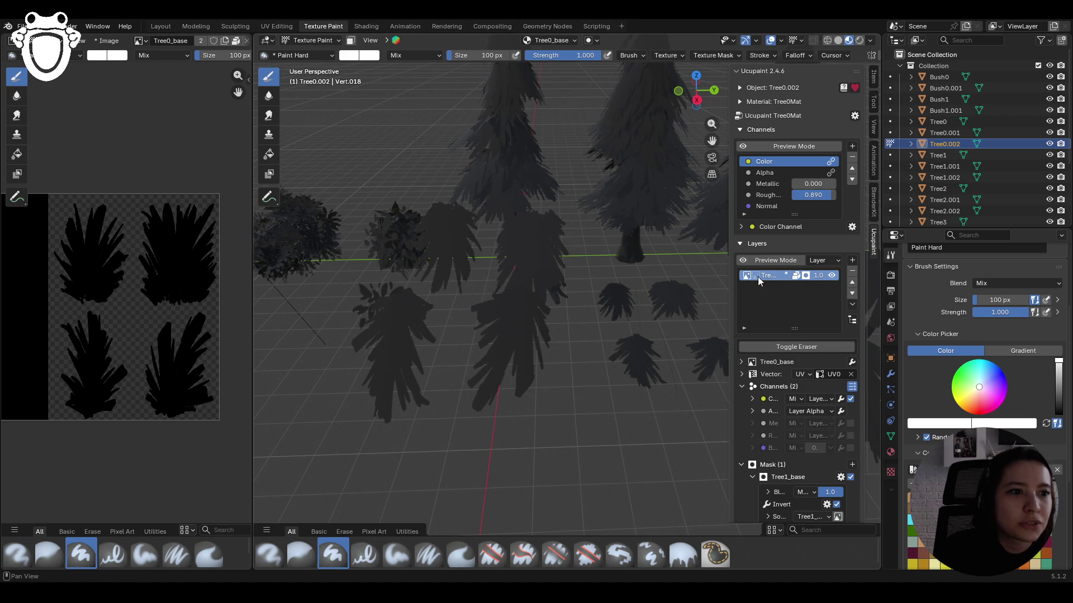
- Set the paint target back to the Tree1_base mask and widen the Ucupaint sidebar
double_click(176, 40)
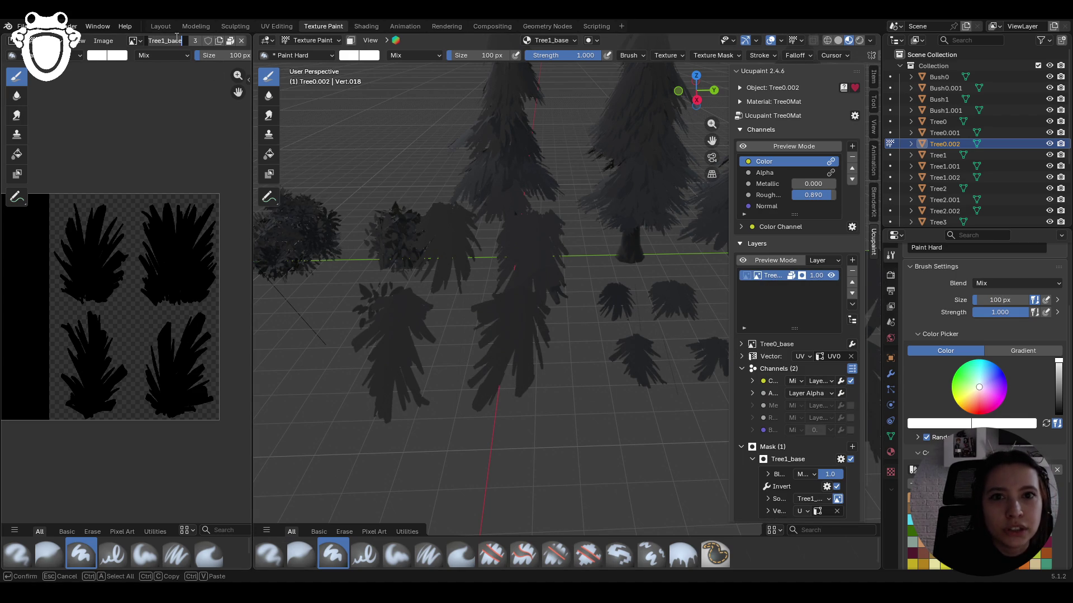
key(Return)
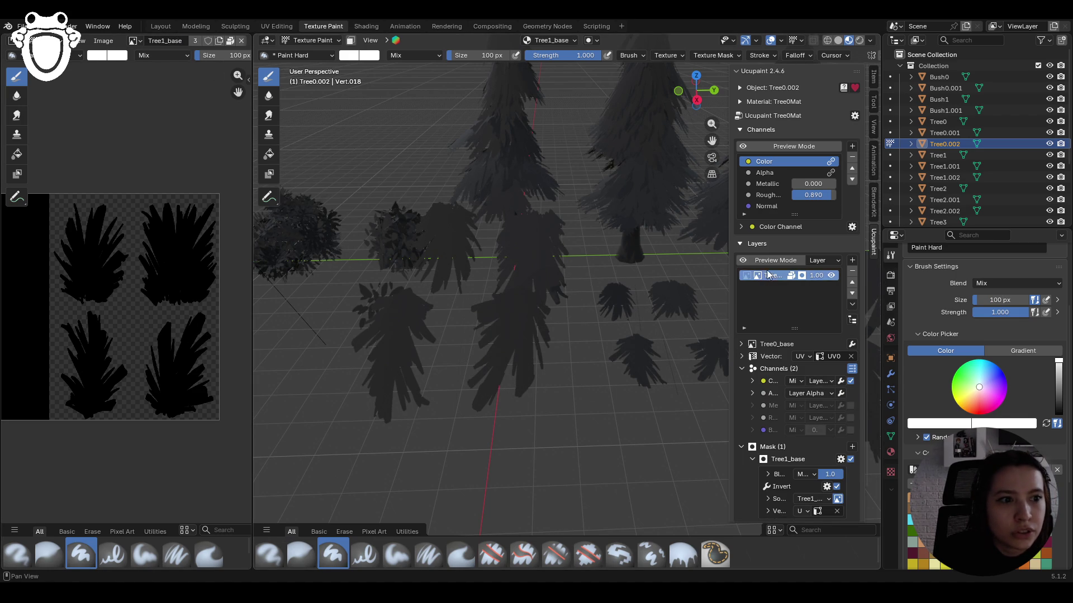
click(749, 276)
click(757, 275)
click(756, 275)
scroll(536, 408, down, 5)
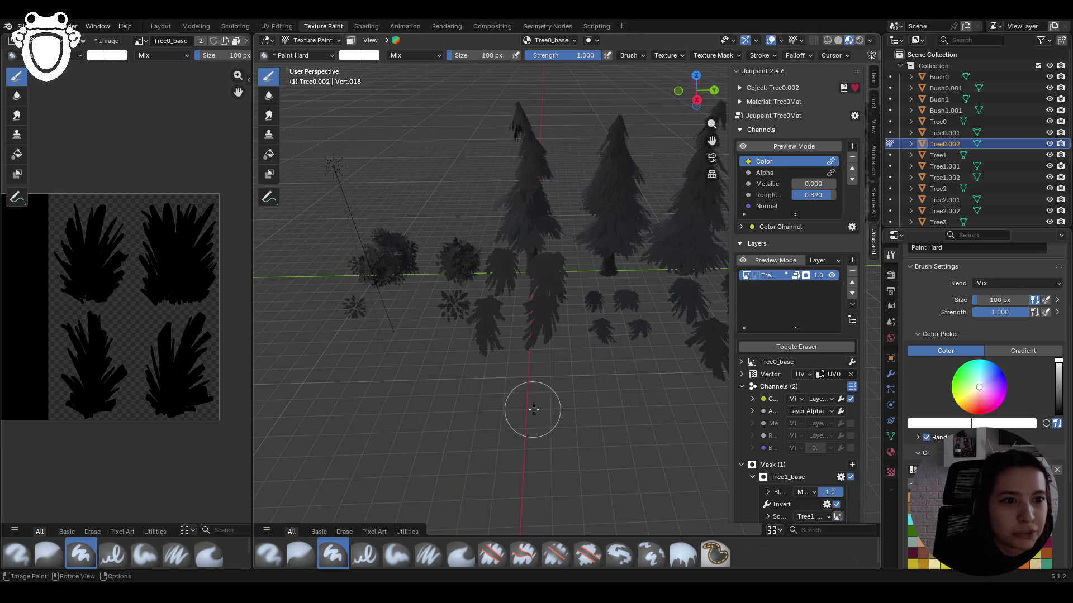
scroll(540, 409, up, 2)
scroll(547, 391, down, 1)
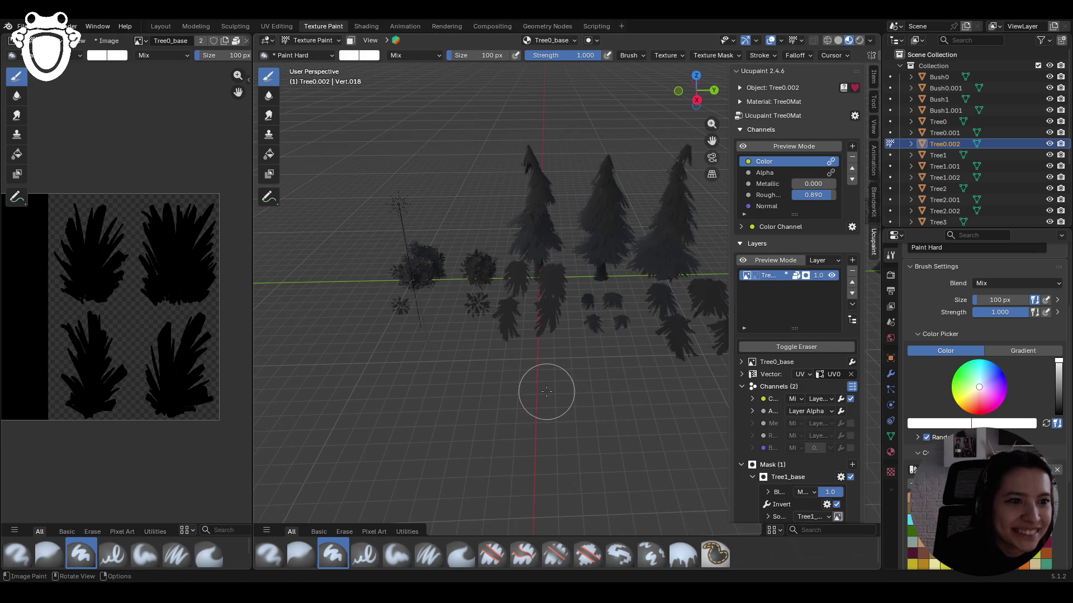
scroll(551, 380, up, 3)
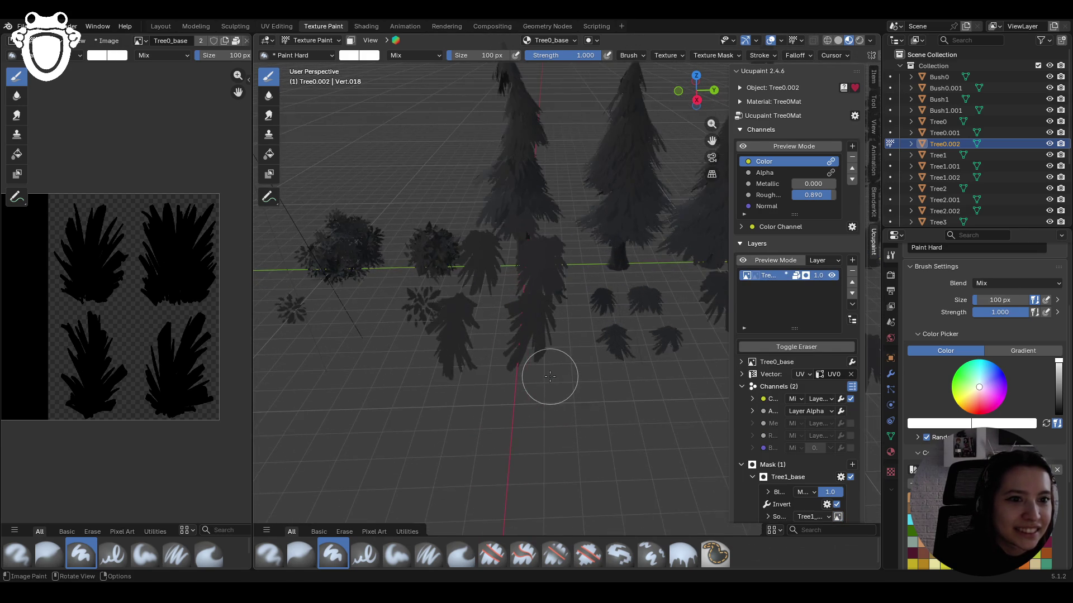
click(758, 277)
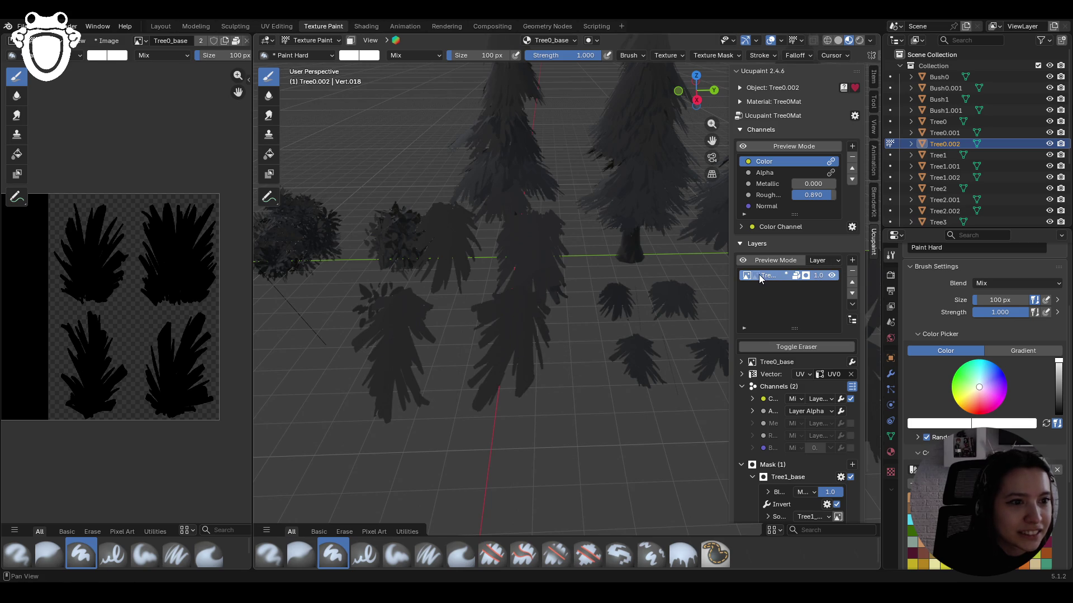
scroll(791, 443, down, 2)
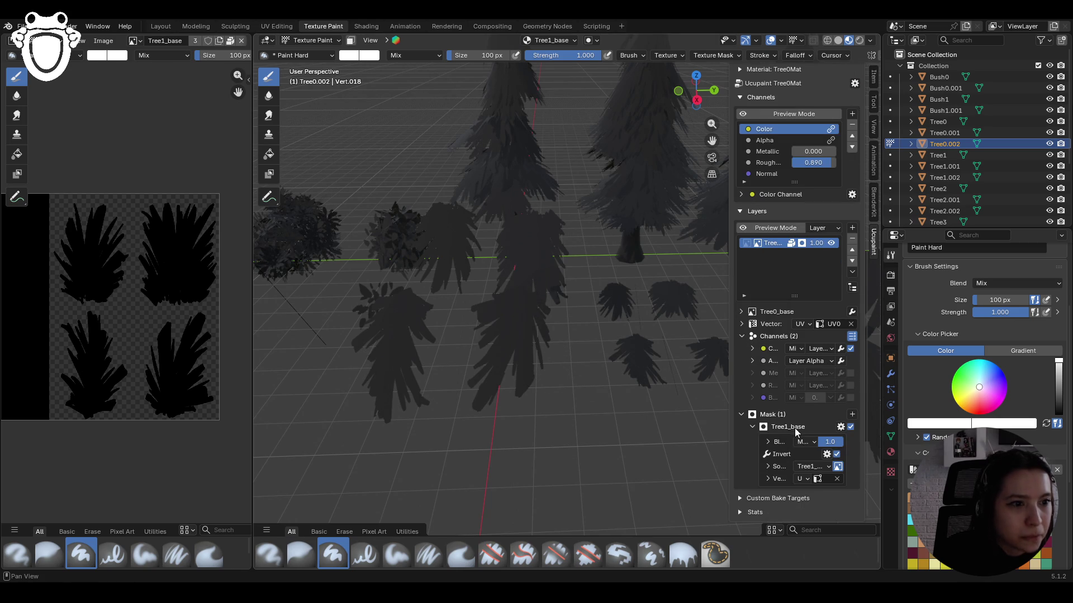
mouse_move(731, 442)
mouse_down()
mouse_move(637, 436)
mouse_move(668, 436)
mouse_up()
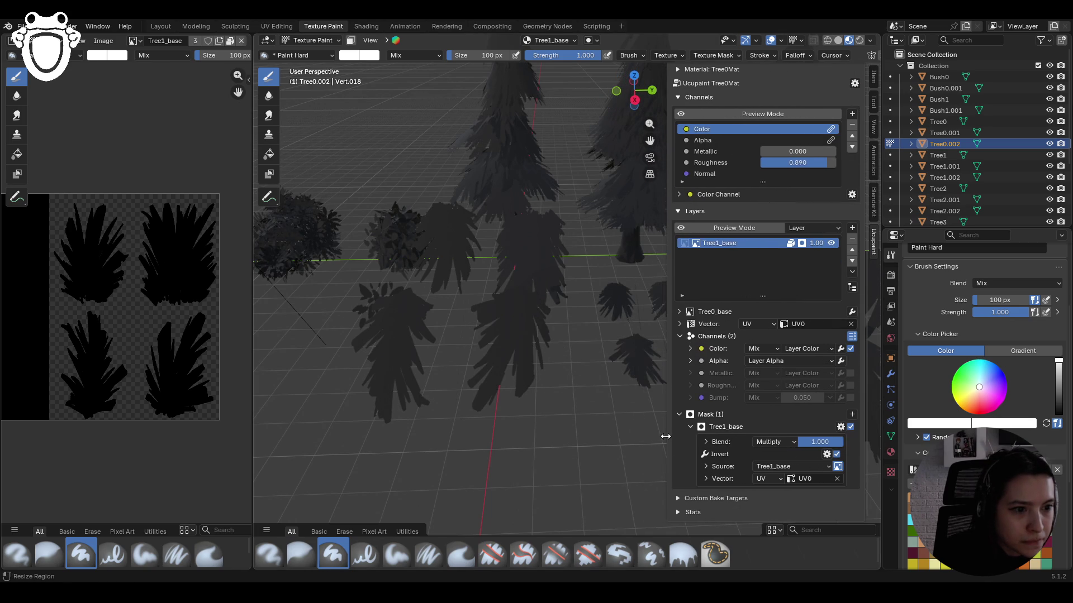
- Replace the mask's image with the existing Tree0_base image
click(778, 467)
click(822, 195)
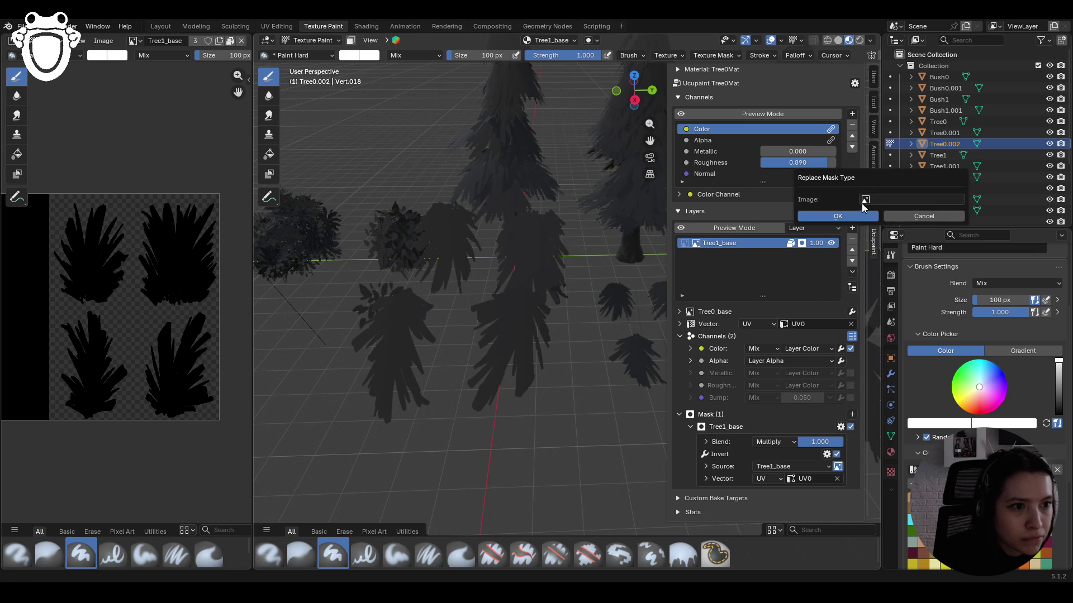
click(875, 200)
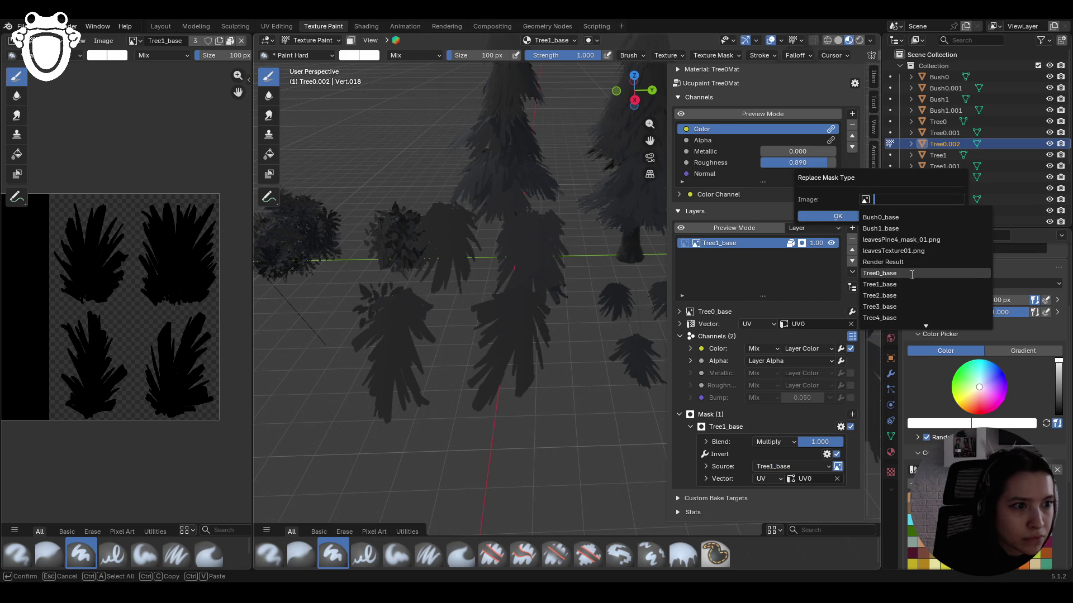
click(880, 273)
click(856, 217)
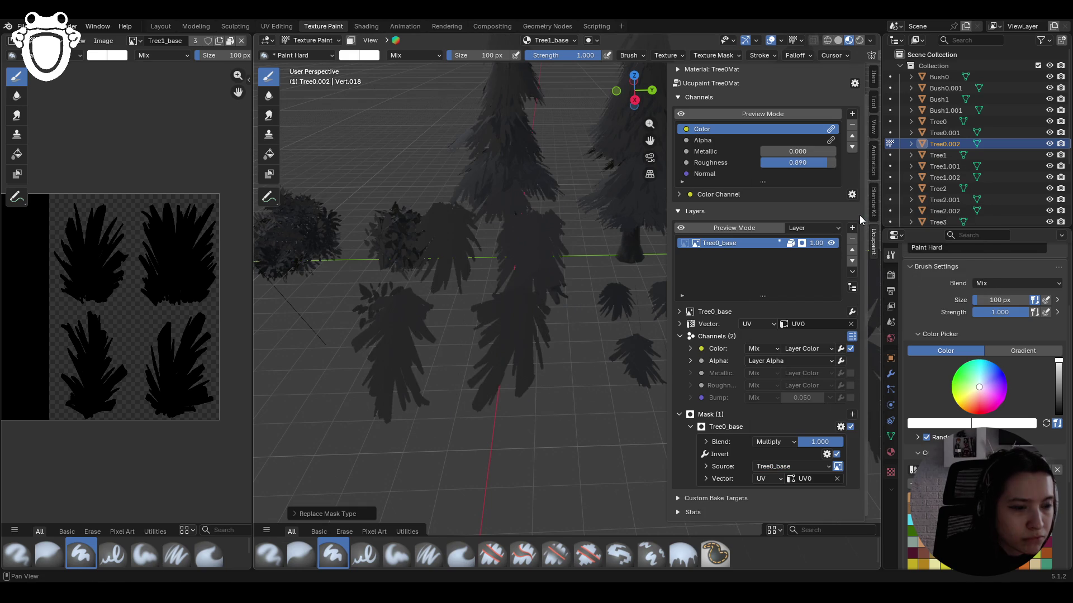
- Test-paint white dabs on the mask, switch the brush to green, and undo the latest strokes
click(693, 244)
click(690, 247)
click(690, 247)
click(690, 247)
click(520, 357)
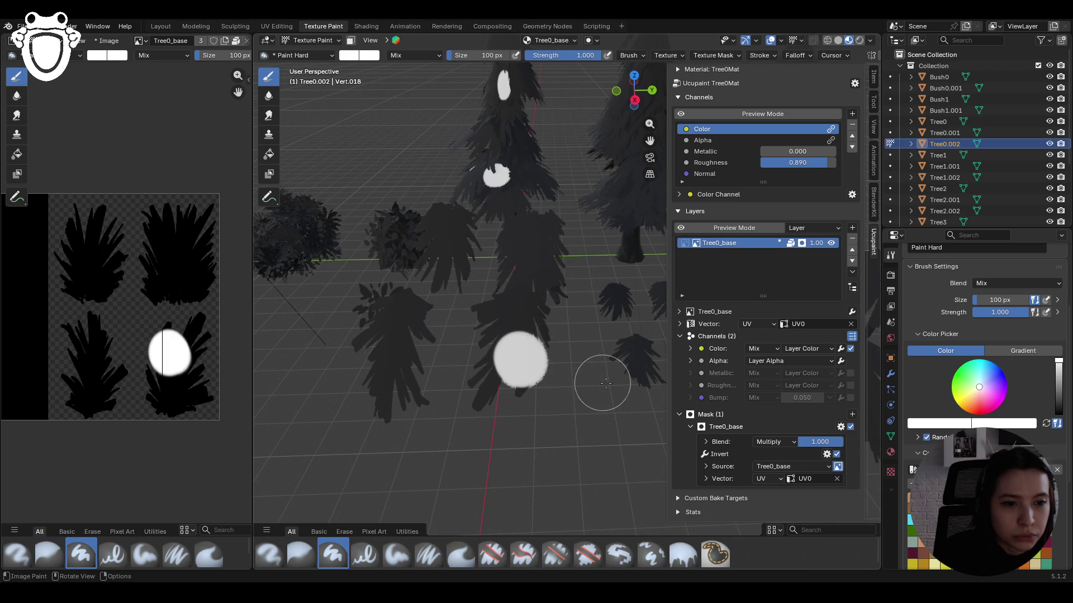
click(685, 245)
drag(553, 344, 531, 358)
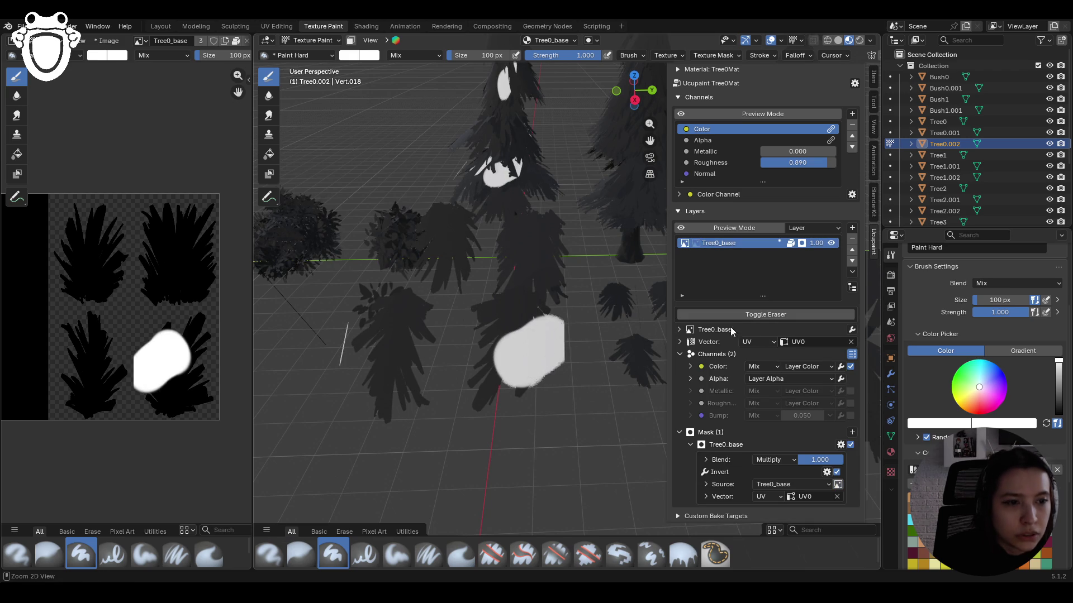
key(ctrl+z)
click(966, 380)
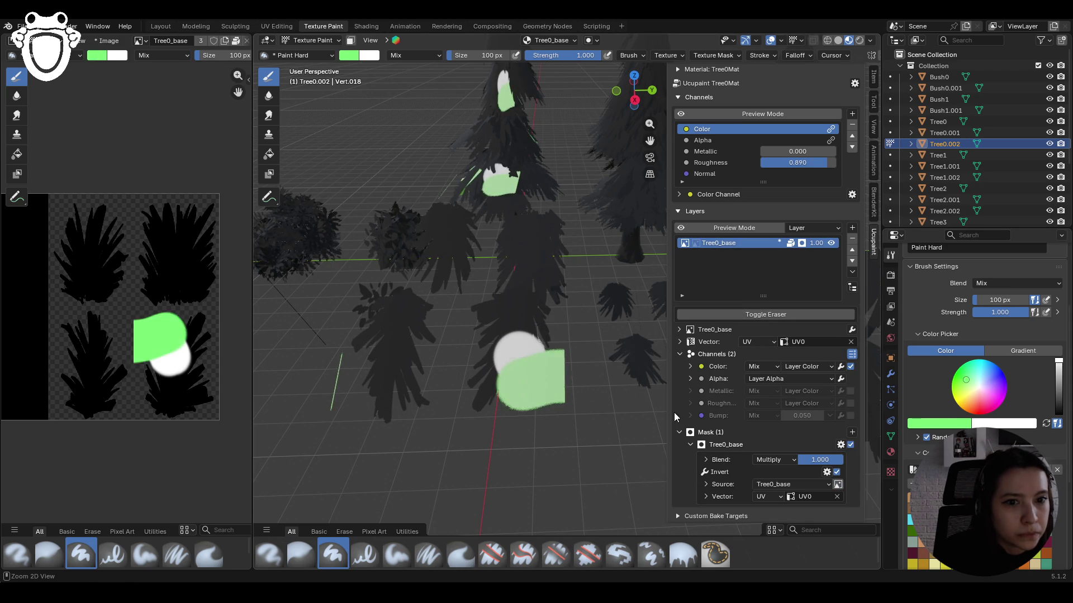
key(ctrl+z)
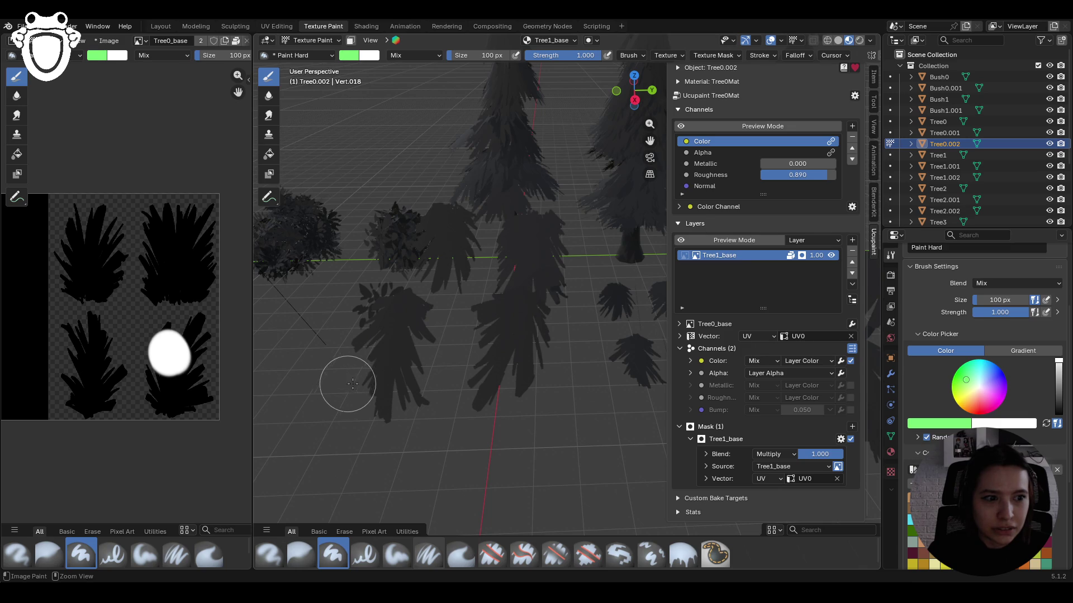
- Browse the image editor's image list, leaving the displayed image unchanged
scroll(161, 206, down, 3)
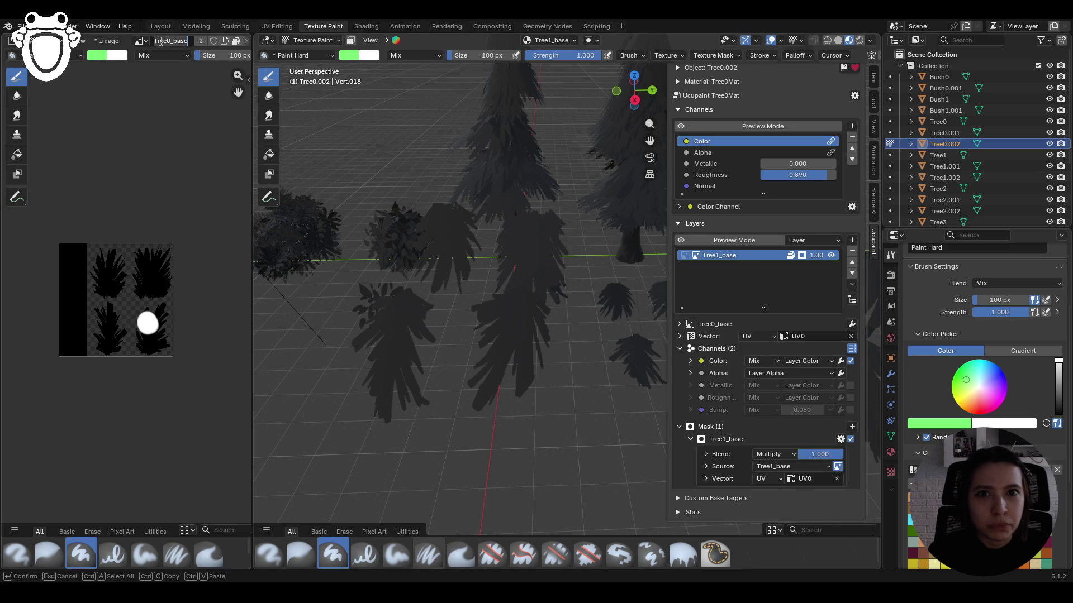
click(138, 41)
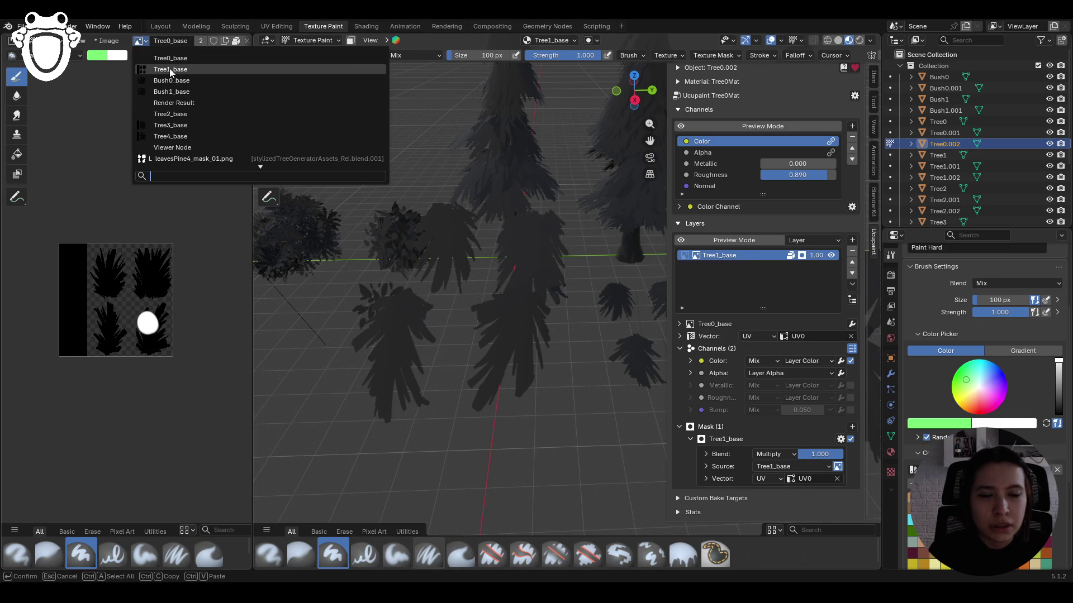
key(Escape)
click(138, 41)
key(Escape)
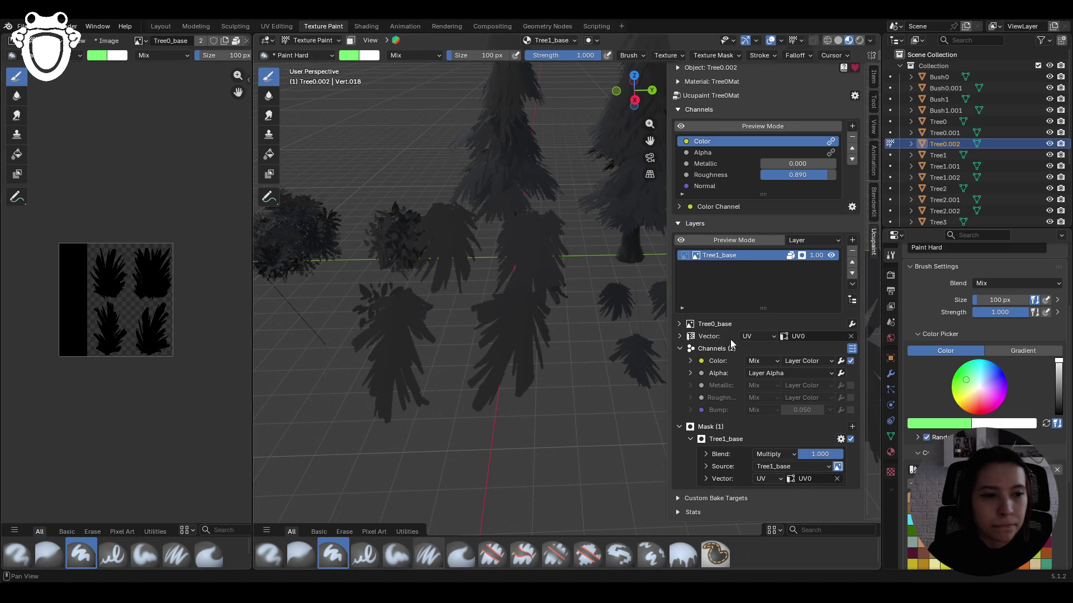
- Replace the mask's image with the existing Bush0_base image
click(780, 465)
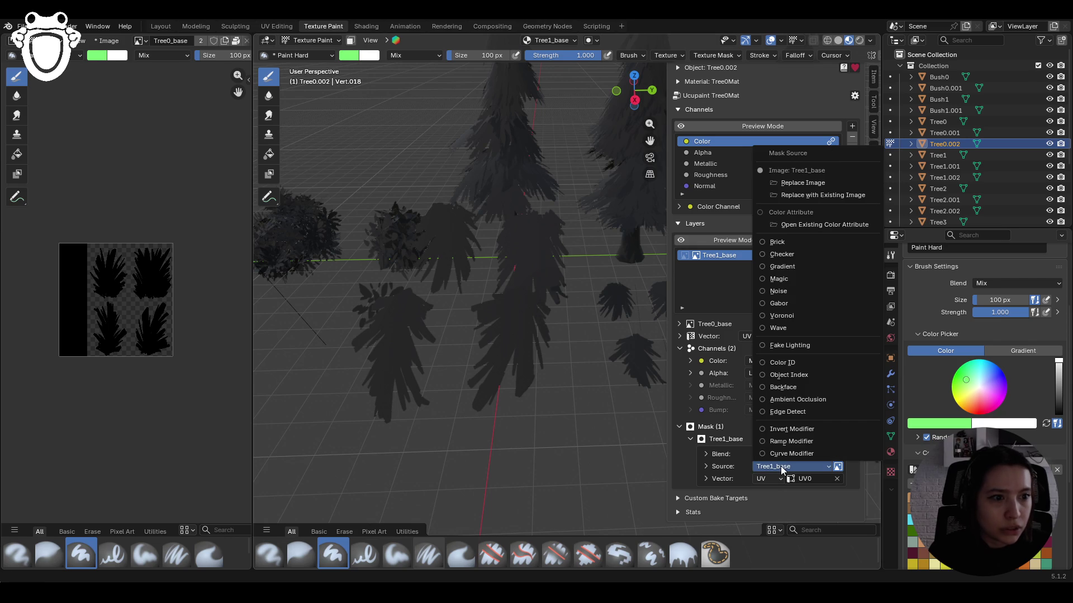
click(793, 195)
click(795, 200)
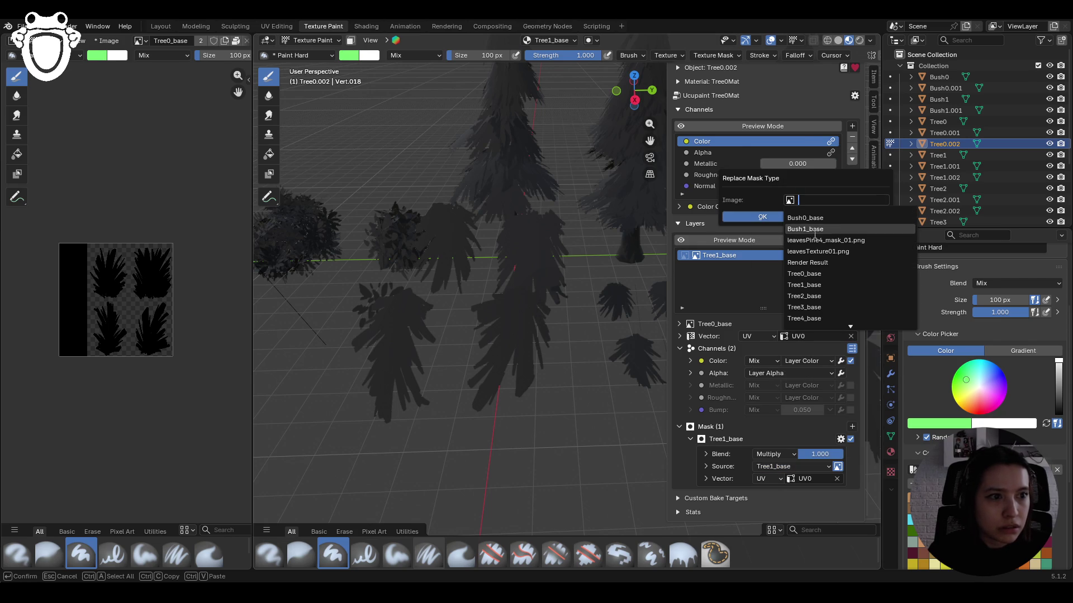
click(805, 224)
click(774, 219)
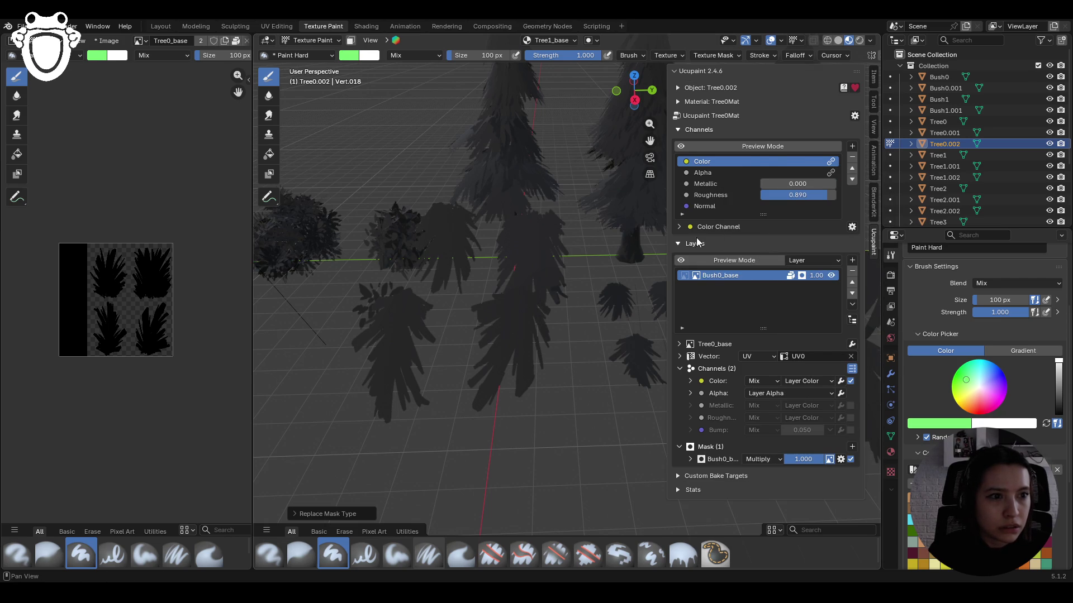
- Target the Bush0_base mask for painting and expand its Blend, Source and Vector settings
click(688, 276)
click(690, 277)
click(696, 275)
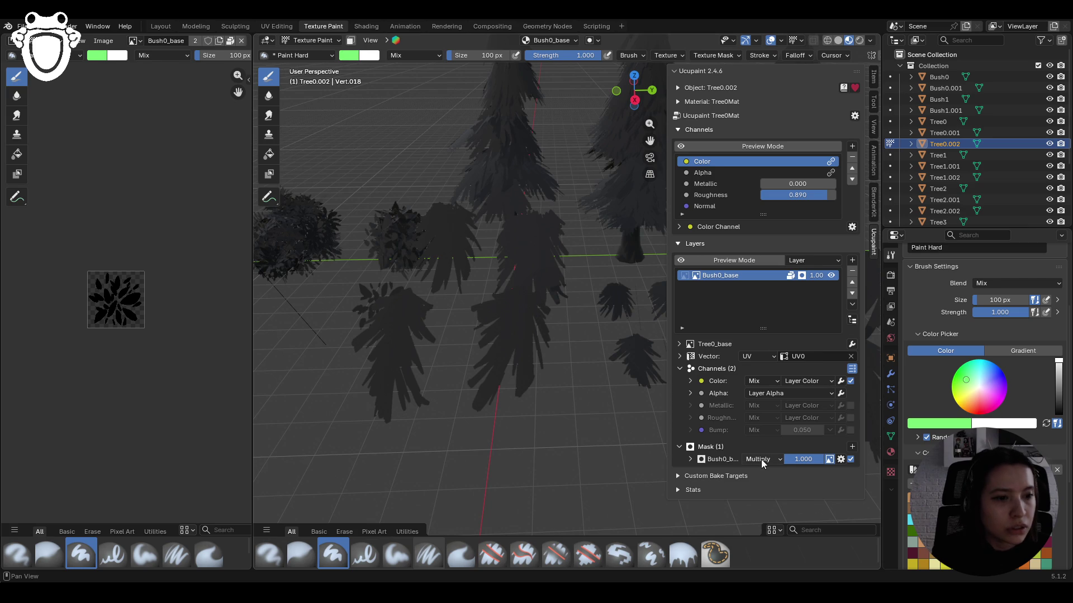
click(813, 356)
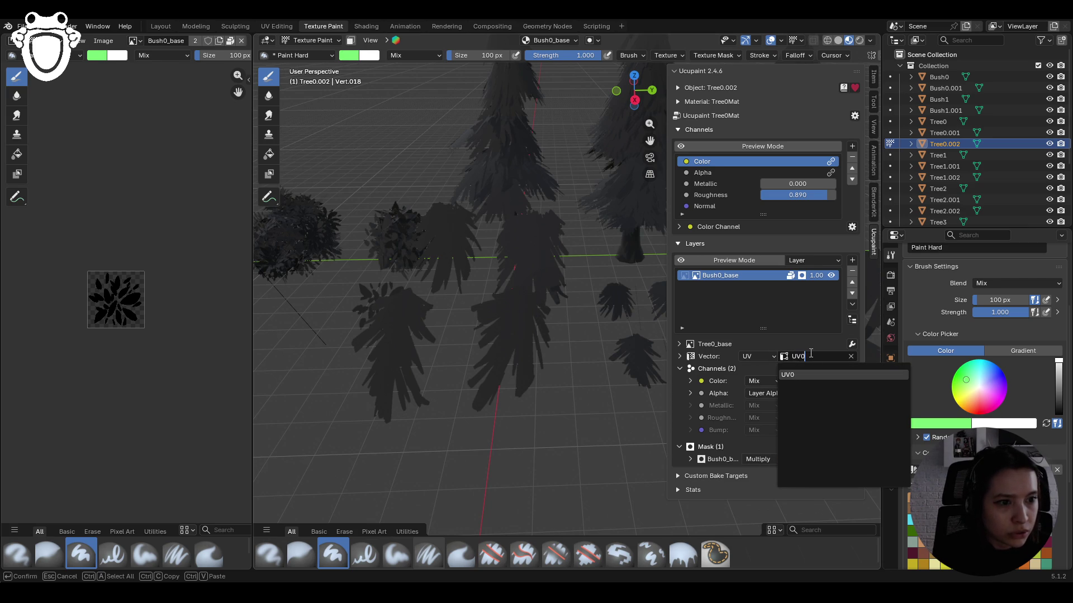
click(781, 335)
click(758, 457)
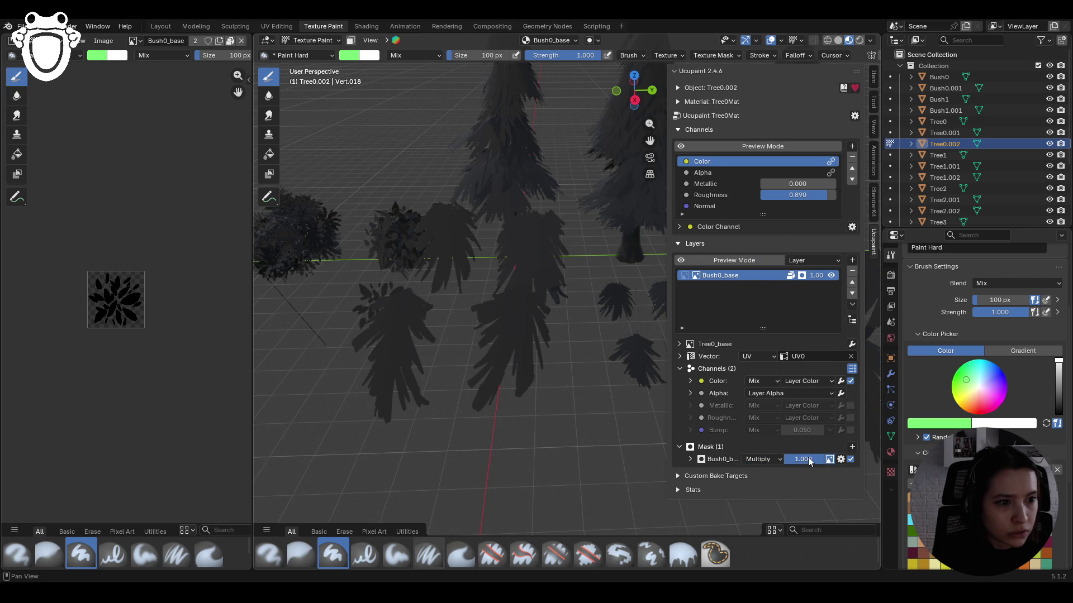
click(711, 461)
click(782, 486)
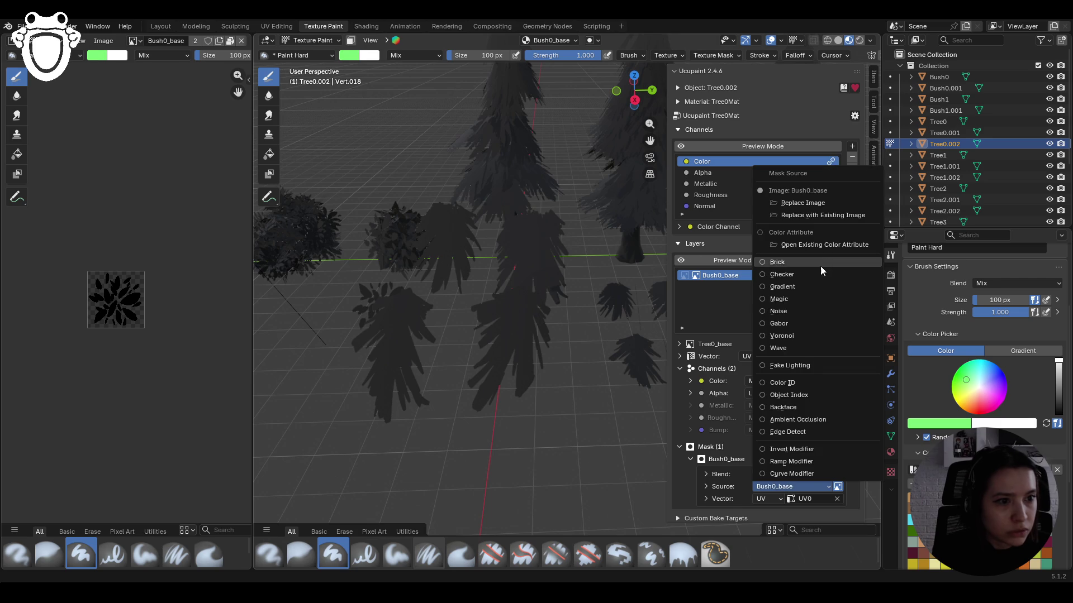
- Swap the mask image from Bush0_base back to Tree0_base with Replace with Existing Image
click(785, 216)
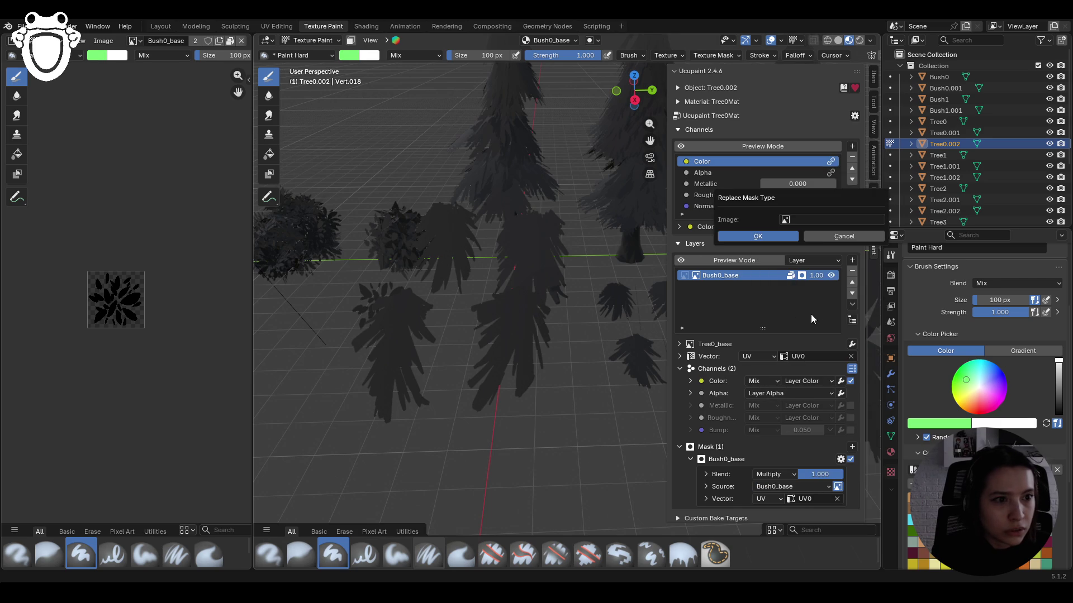
click(811, 219)
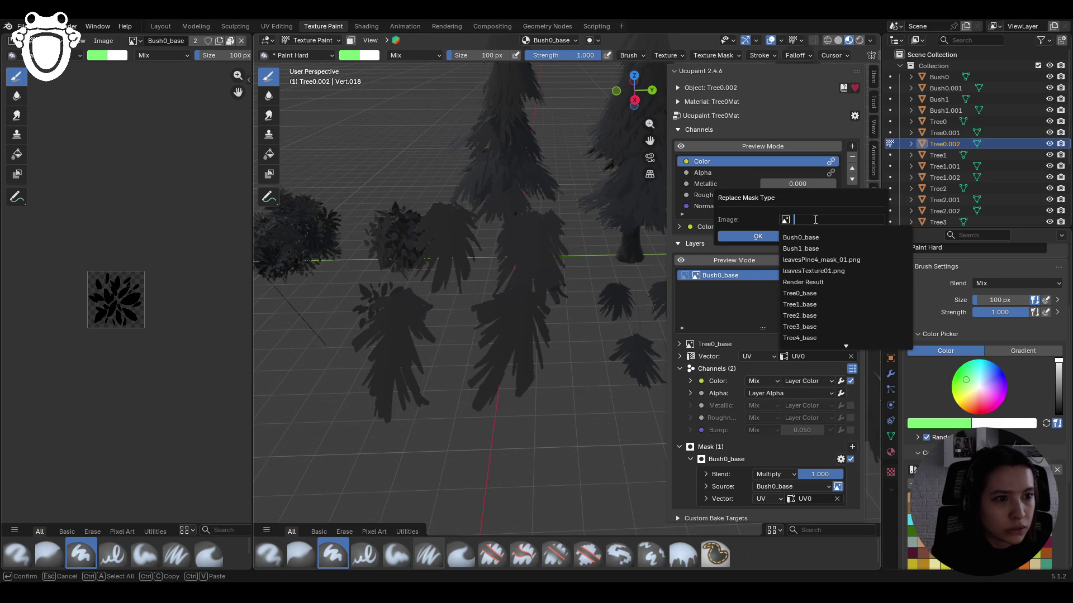
click(830, 293)
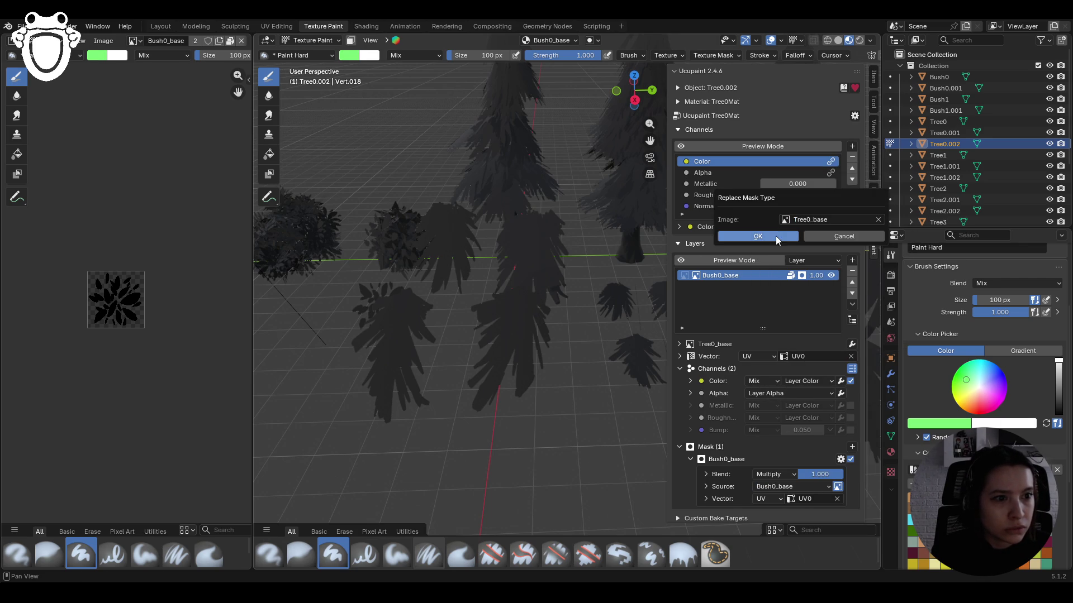
click(775, 236)
click(688, 279)
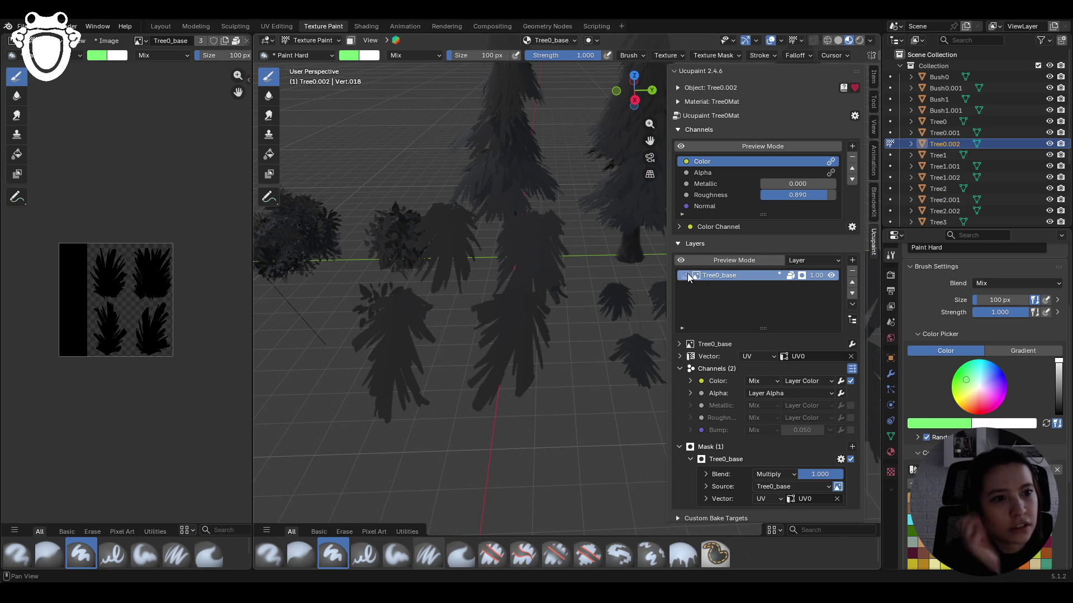
click(688, 276)
drag(532, 472, 520, 398)
key(ctrl+z)
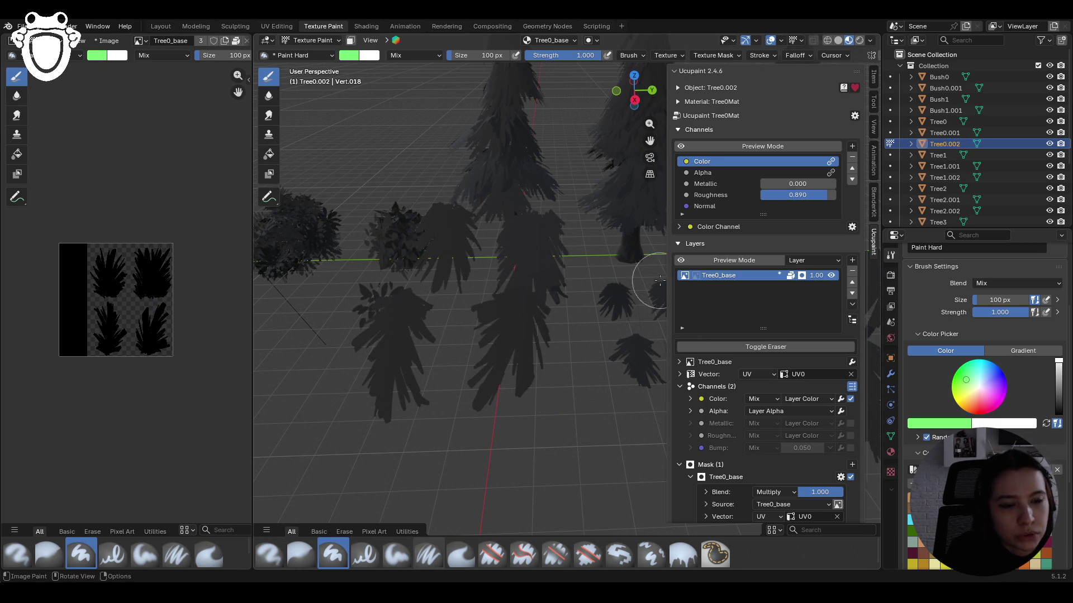
mouse_move(565, 324)
mouse_down()
mouse_move(468, 387)
mouse_move(335, 335)
mouse_move(402, 230)
mouse_up()
middle_drag(432, 359, 510, 359)
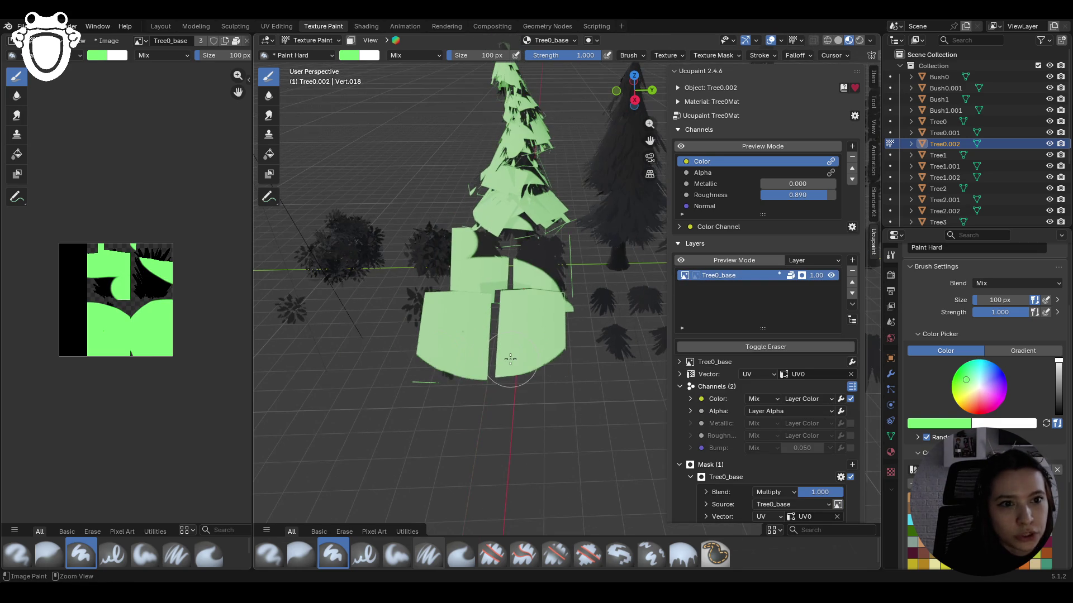
key(ctrl+z)
mouse_move(517, 352)
mouse_down()
mouse_move(538, 318)
mouse_move(537, 338)
mouse_up()
key(ctrl+z)
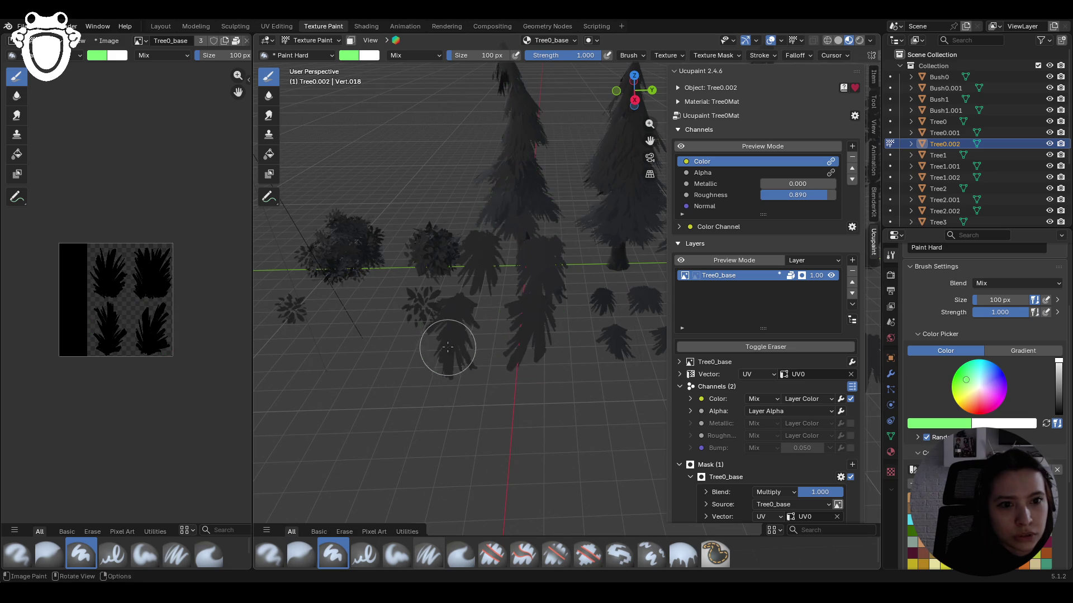
drag(447, 348, 436, 348)
middle_drag(412, 371, 446, 360)
mouse_move(445, 359)
mouse_down()
mouse_move(447, 318)
mouse_move(510, 327)
mouse_move(373, 376)
mouse_move(503, 354)
mouse_move(527, 390)
mouse_up()
mouse_move(527, 391)
middle_down()
mouse_move(461, 430)
mouse_move(469, 442)
middle_up()
mouse_move(543, 308)
mouse_down()
mouse_move(480, 280)
mouse_move(500, 364)
mouse_up()
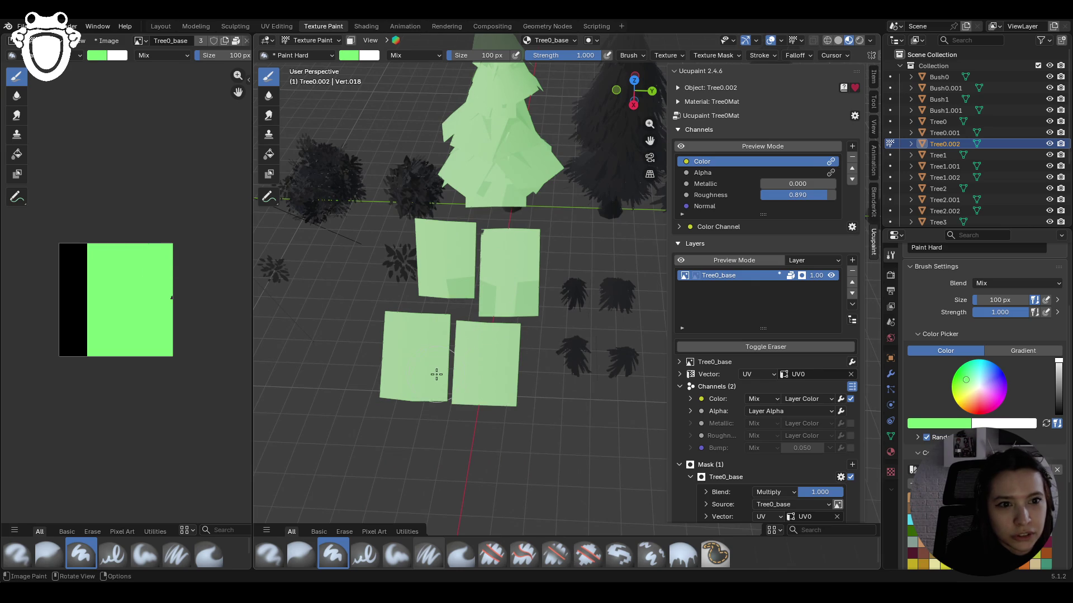
key(ctrl+z)
key(ctrl+z)
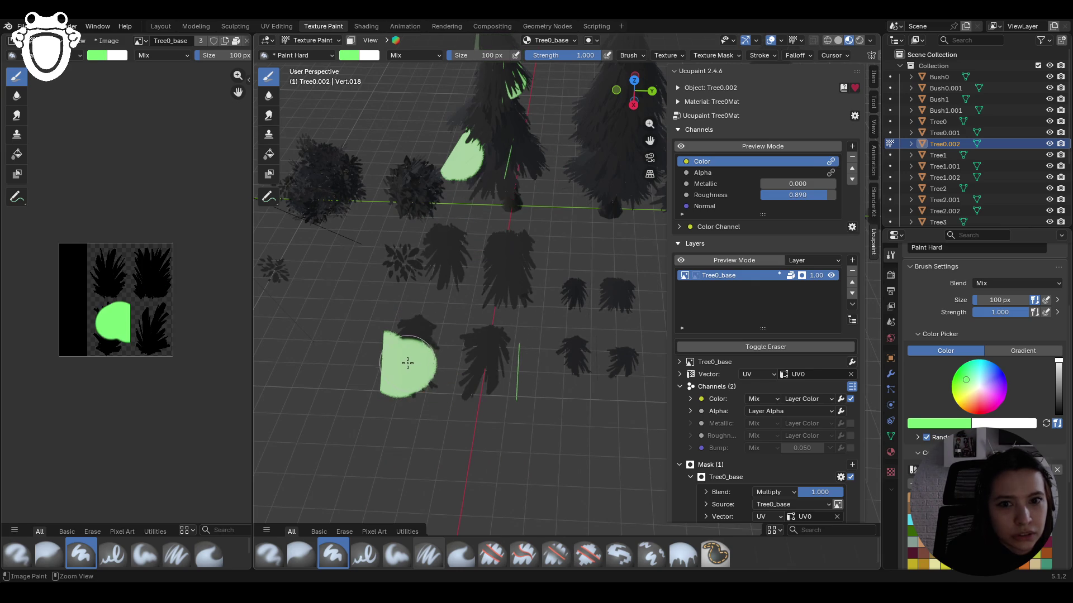
key(ctrl+z)
click(688, 275)
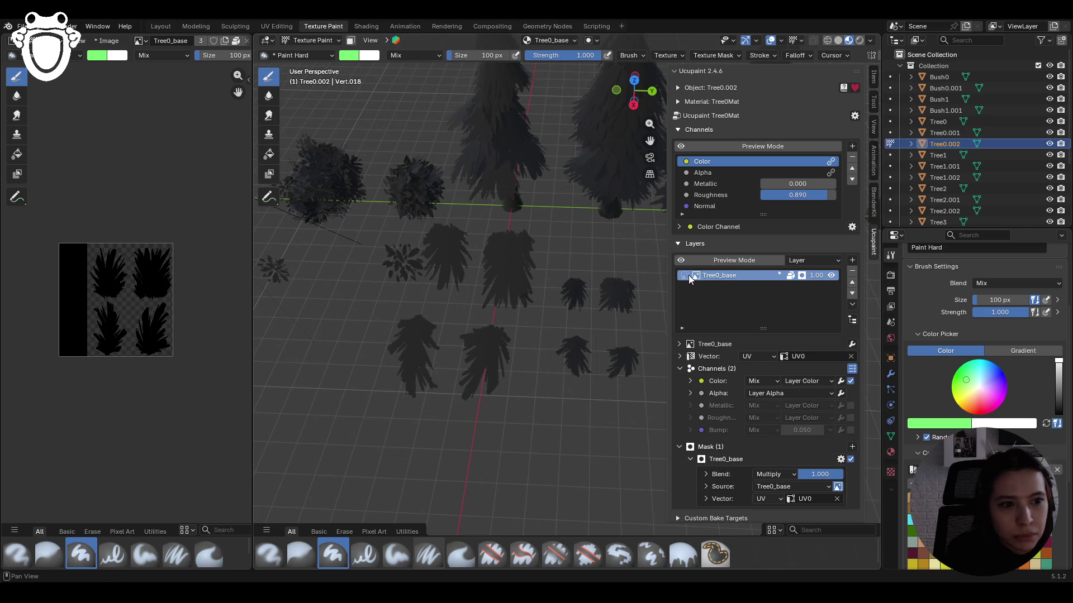
- Change the Tree0_base mask blend from Multiply to Replace and select the Alpha channel
click(840, 459)
click(842, 460)
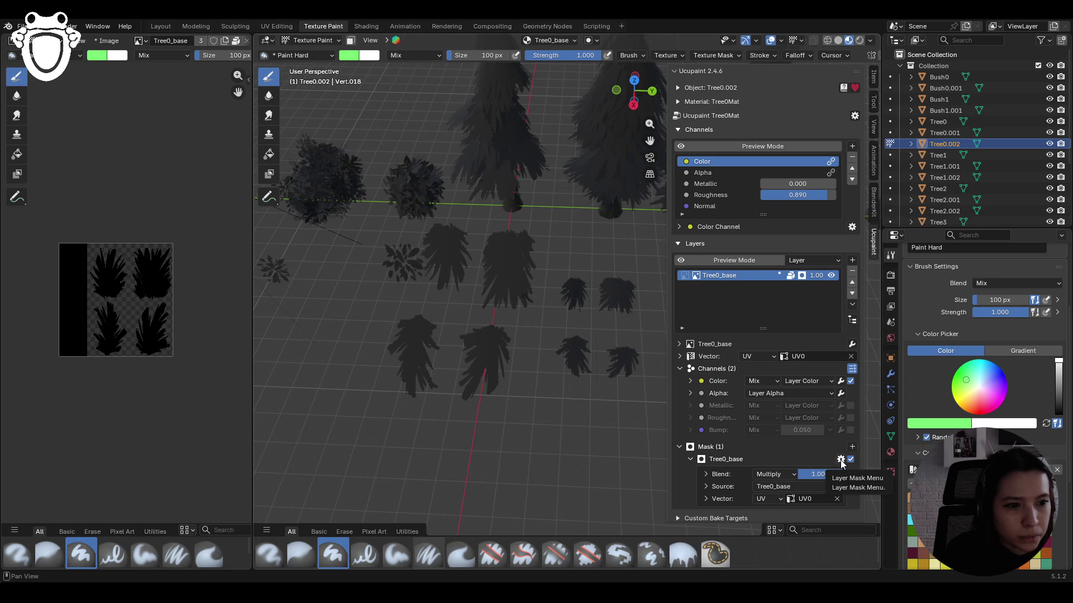
click(783, 474)
click(783, 474)
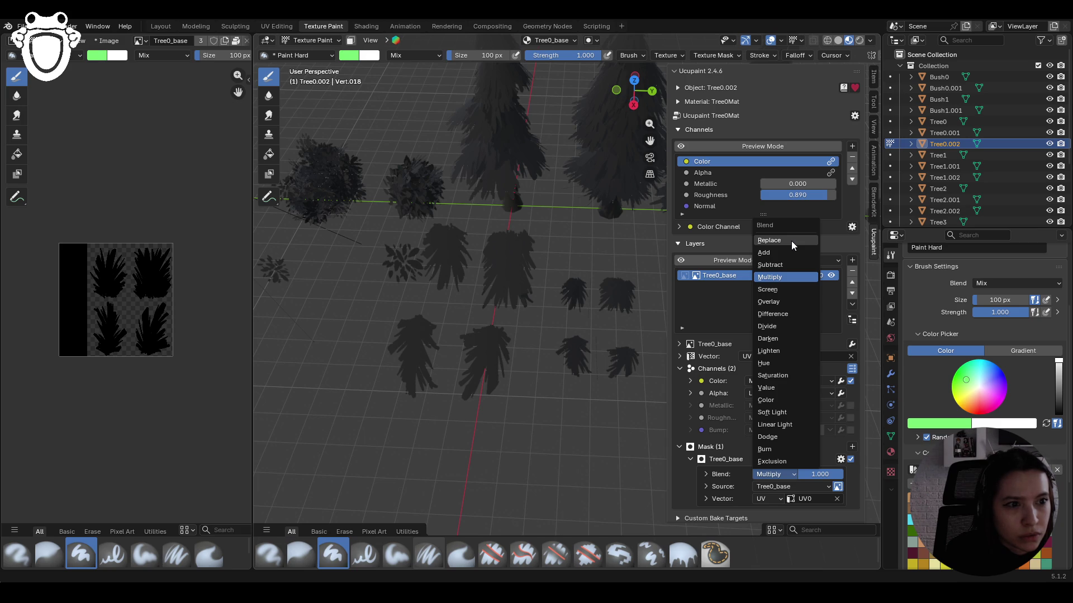
click(791, 240)
click(771, 474)
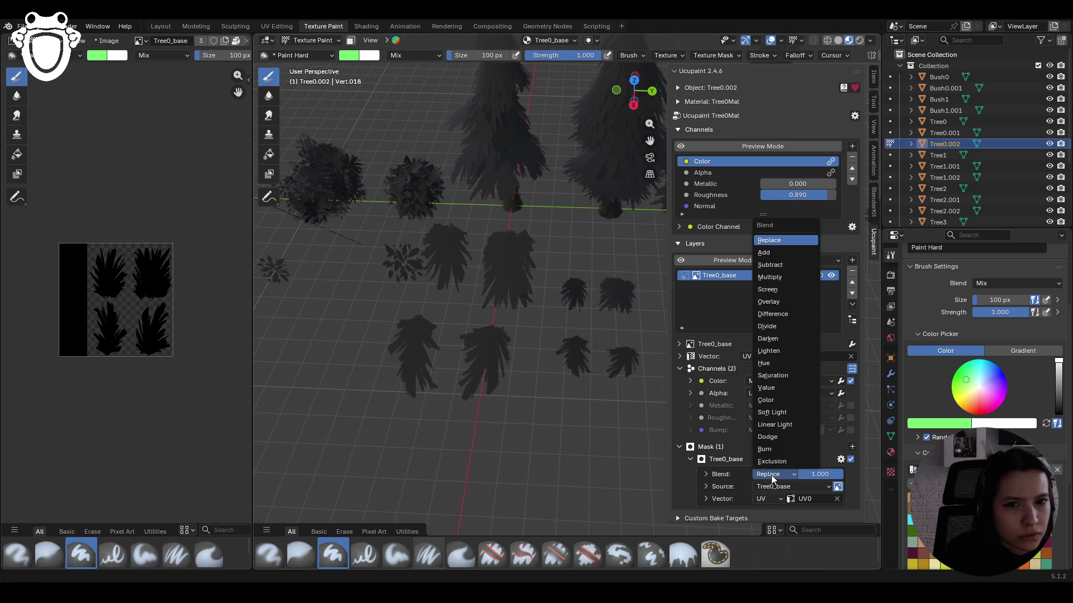
click(771, 475)
click(771, 475)
click(771, 240)
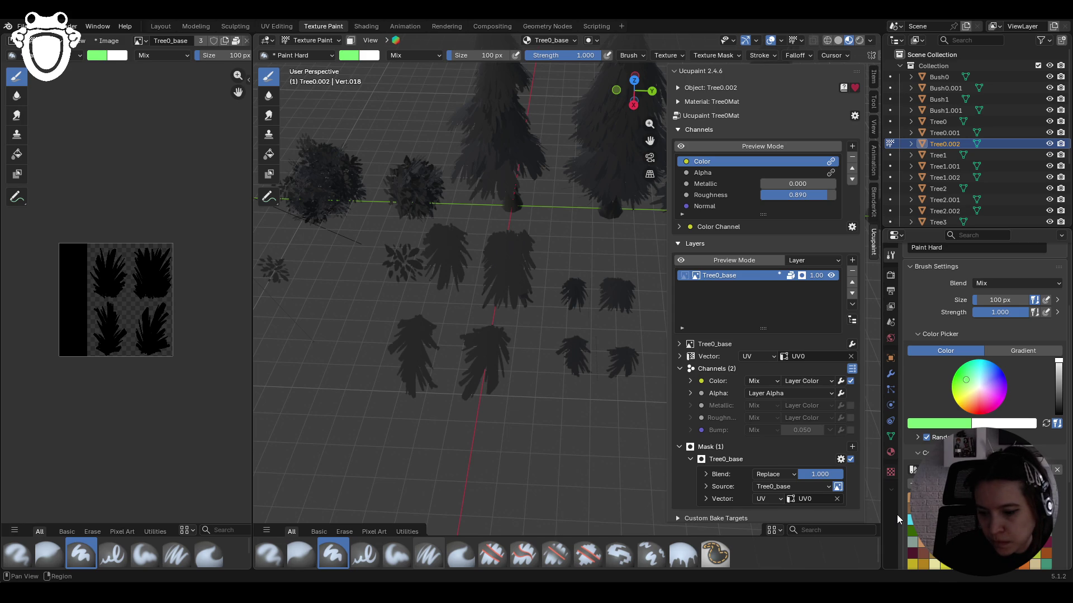
click(781, 171)
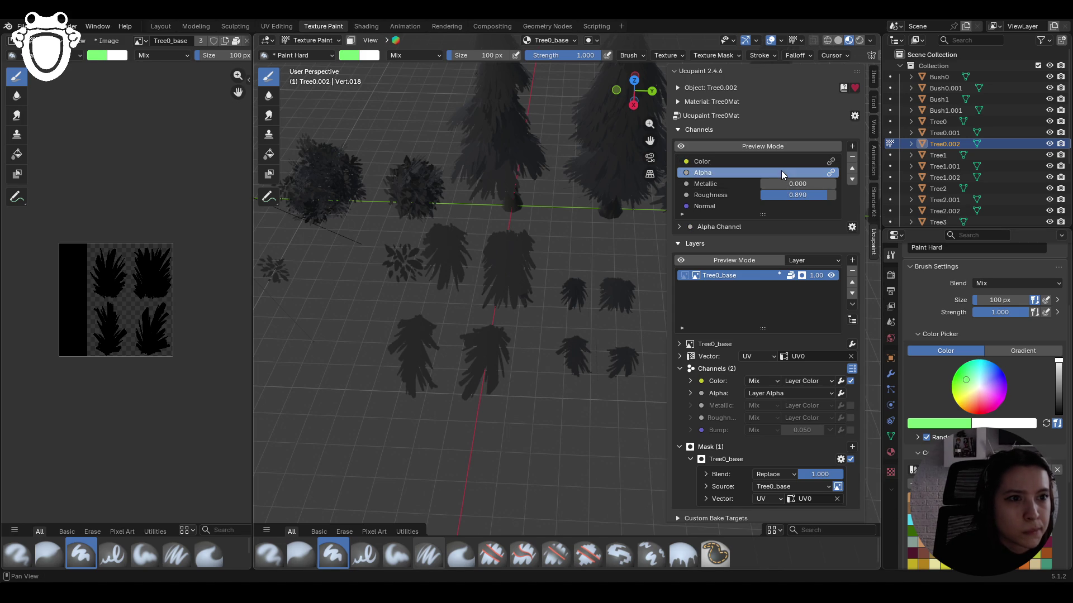
- Make the layer's mask the paint target, testing a stroke over the centre tree
click(686, 276)
click(695, 276)
click(686, 274)
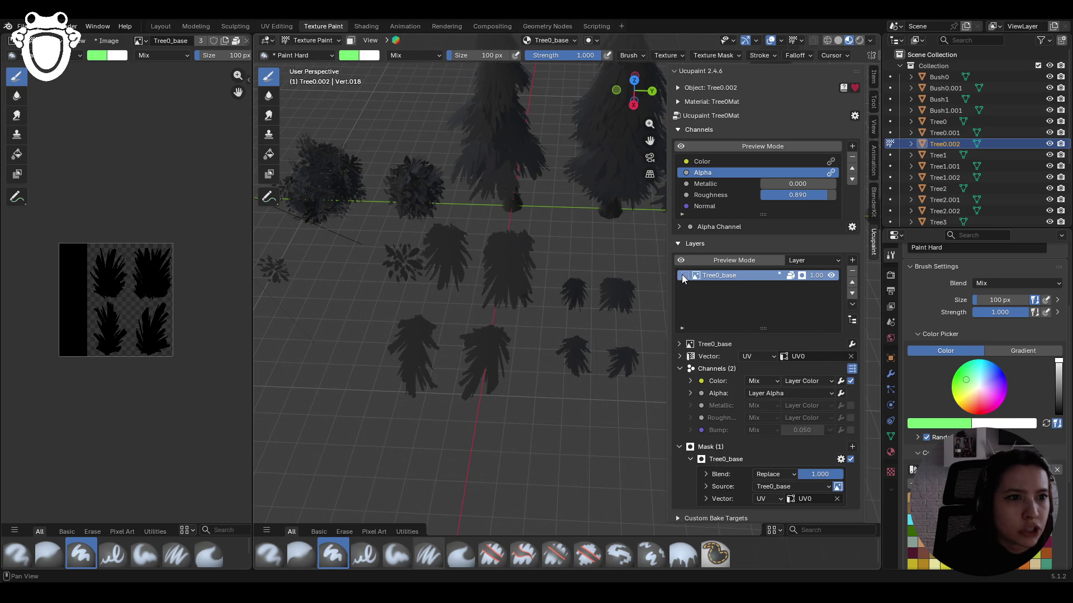
click(696, 276)
drag(483, 335, 548, 391)
click(697, 275)
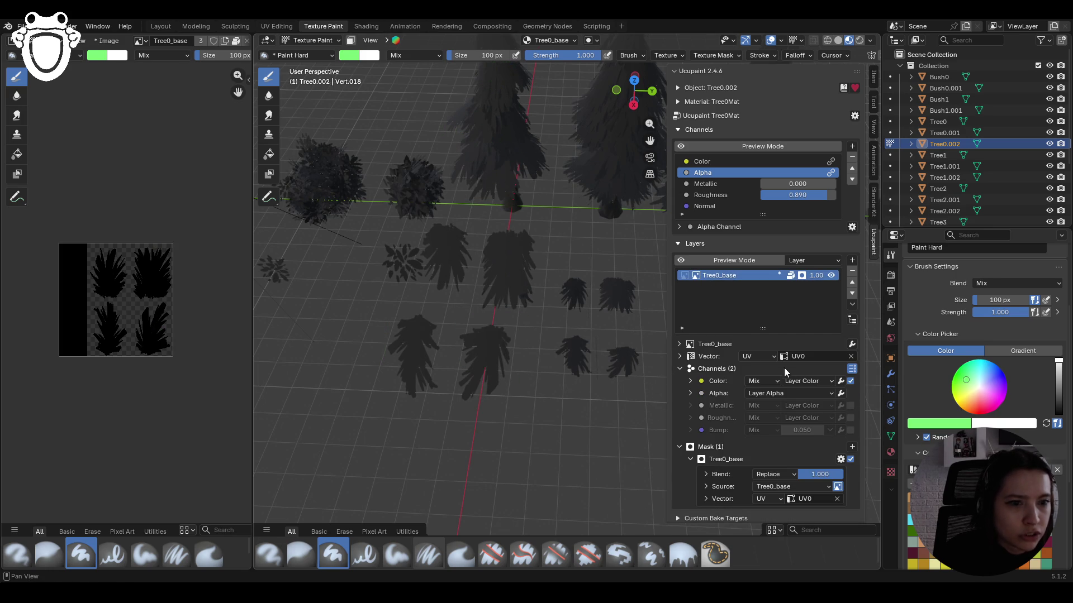
- Fill the top-middle leaf cluster of the Tree0_base atlas white using a white Fill brush
click(678, 555)
click(929, 350)
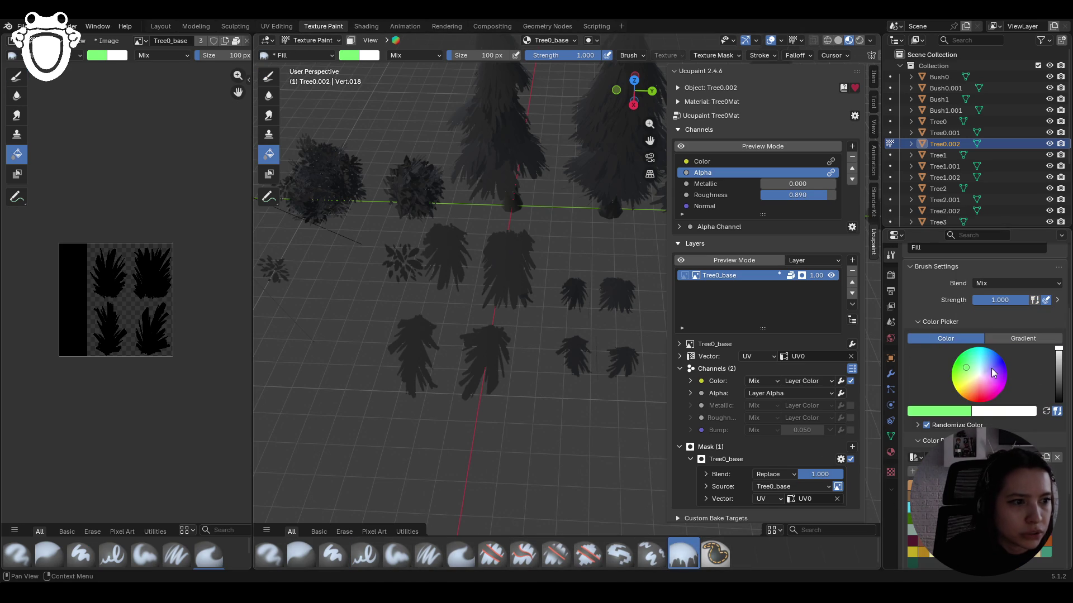
click(1046, 411)
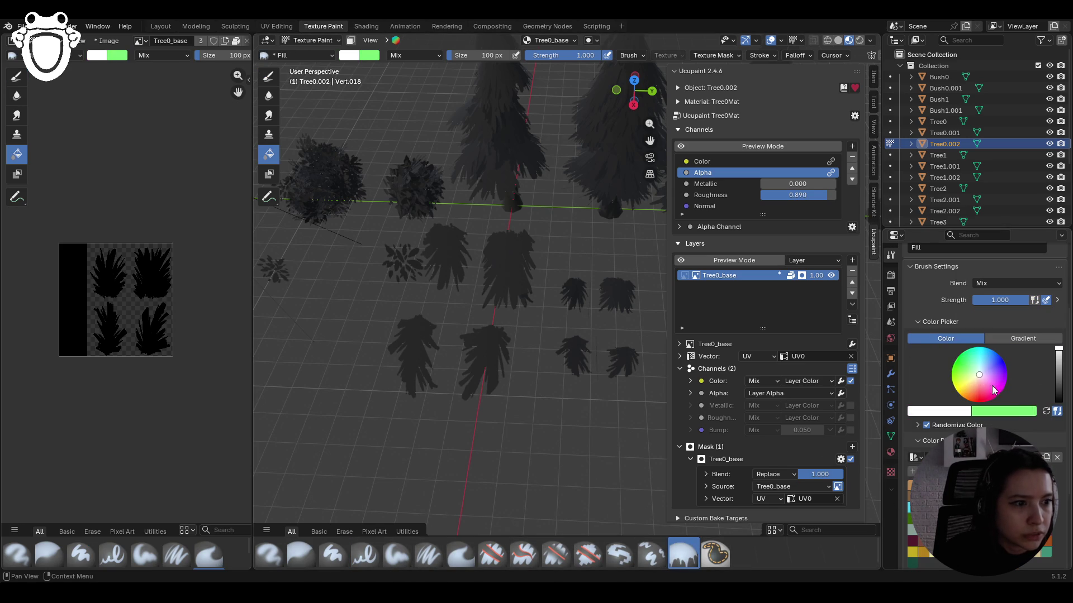
click(112, 283)
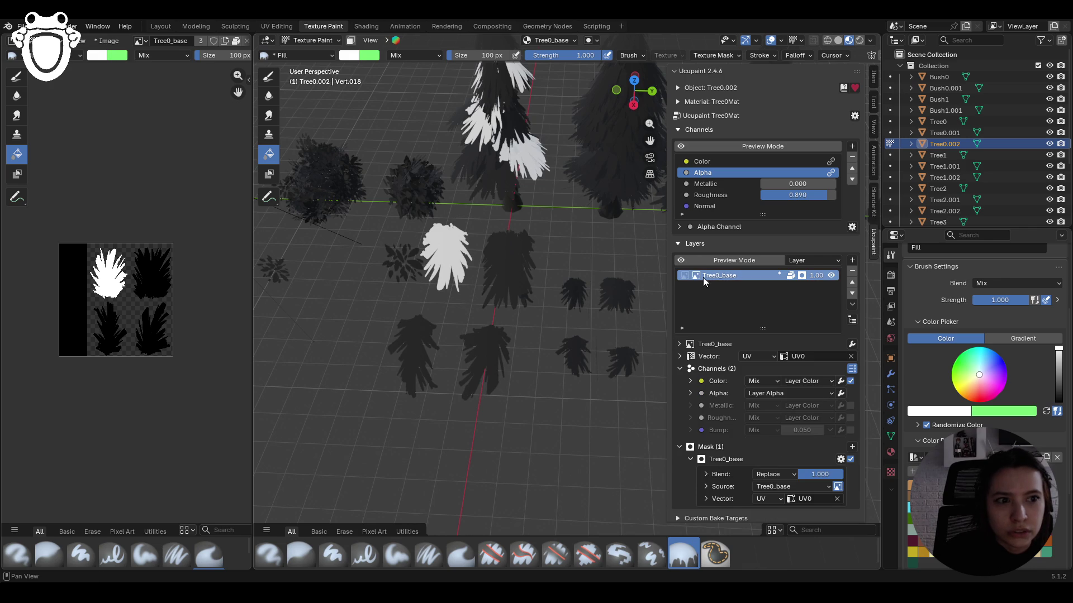
click(720, 276)
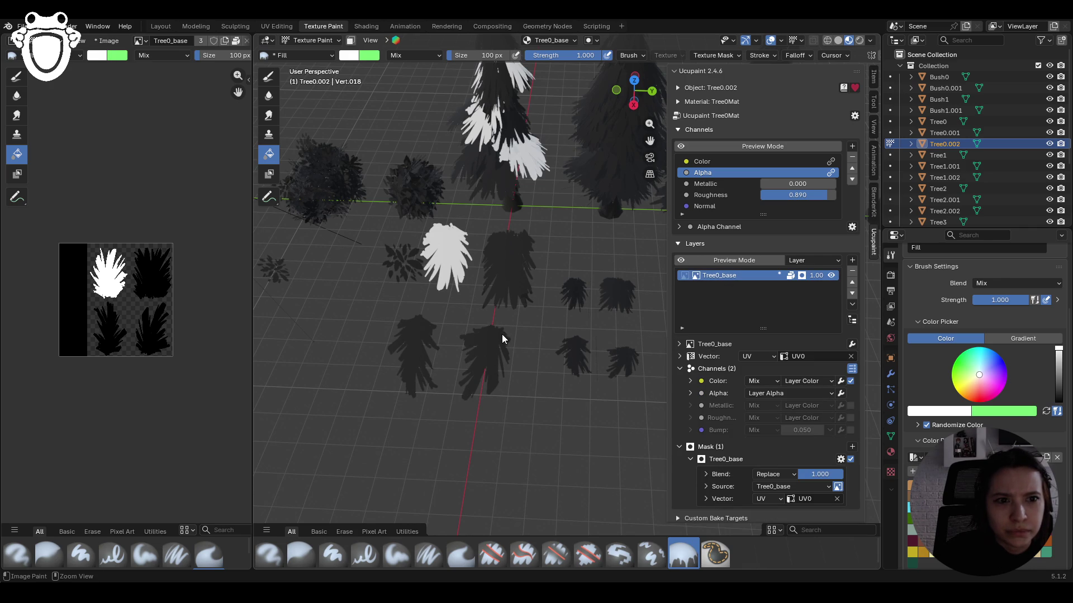
click(501, 334)
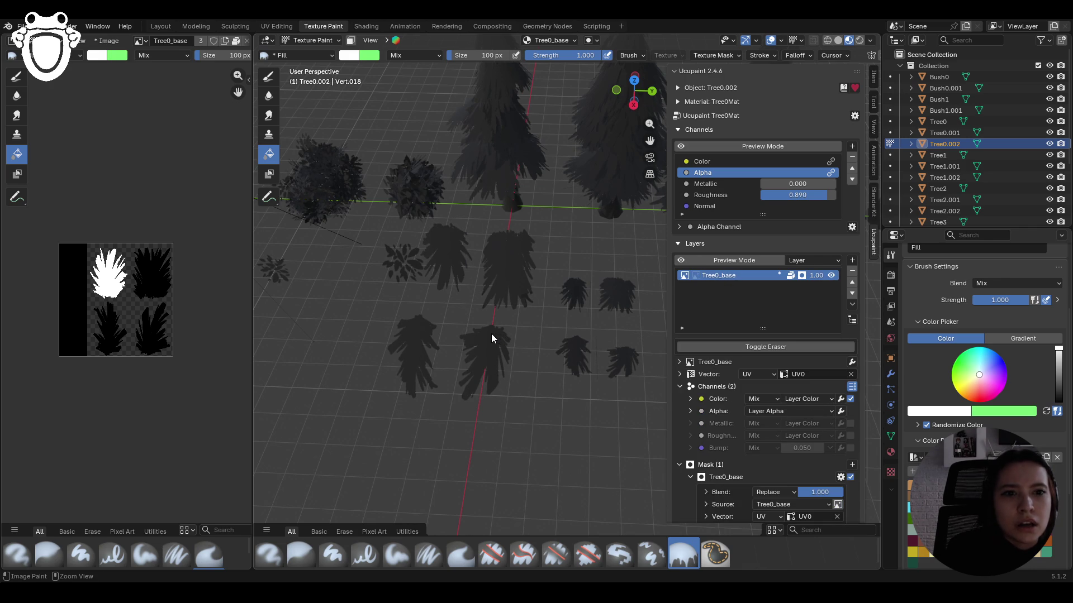
- Flip the image view between Bush0_base and Tree0_base, ending on Tree0_base
click(140, 41)
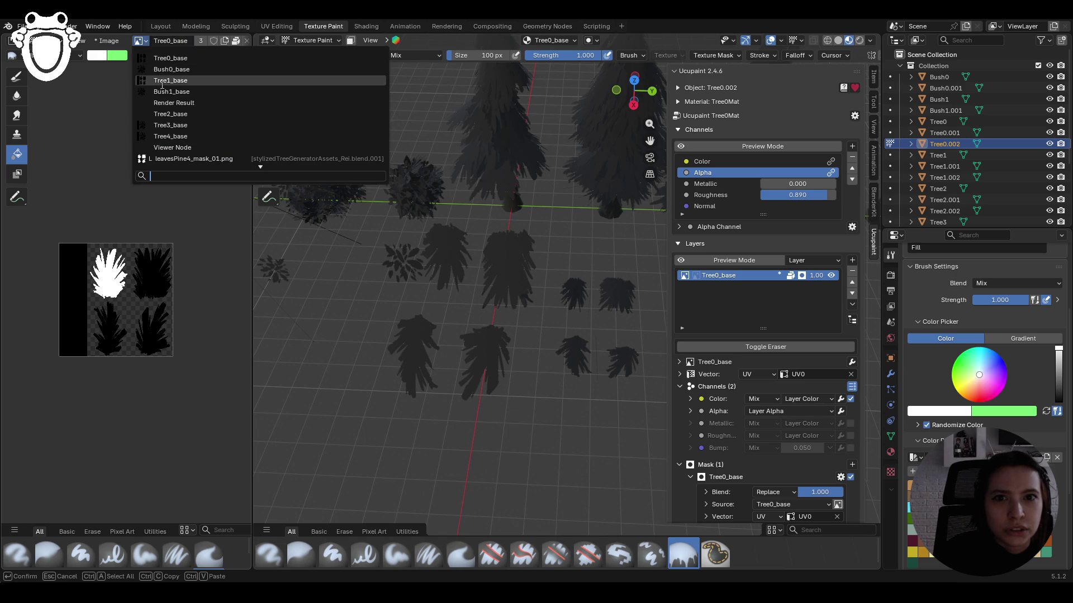
click(156, 59)
click(143, 41)
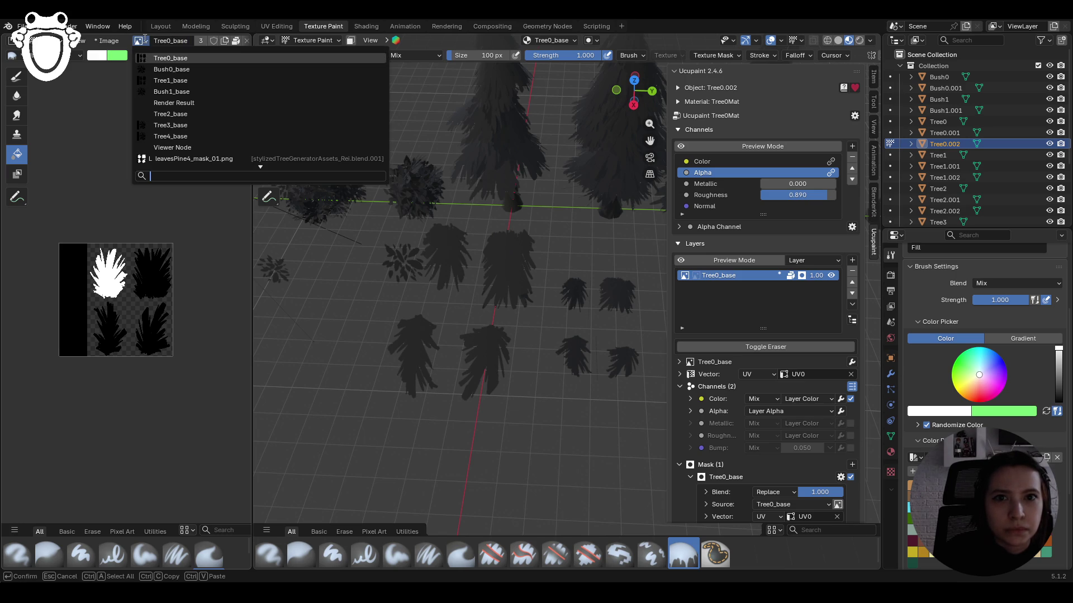
click(142, 41)
click(140, 40)
click(156, 58)
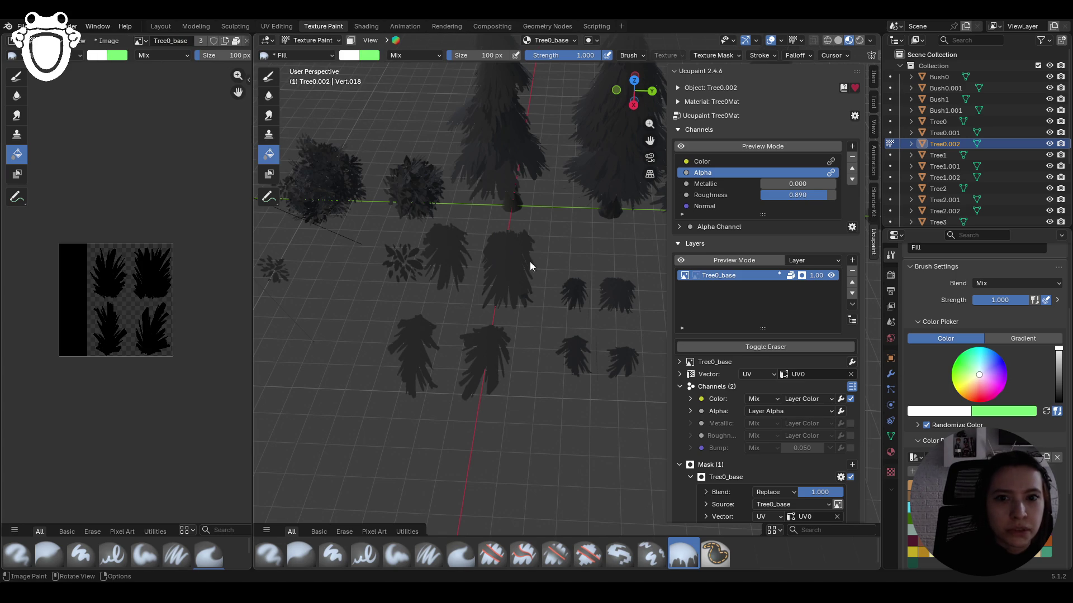
- Paint into the layer image and turn the Tree0_base mask off and back on
click(696, 276)
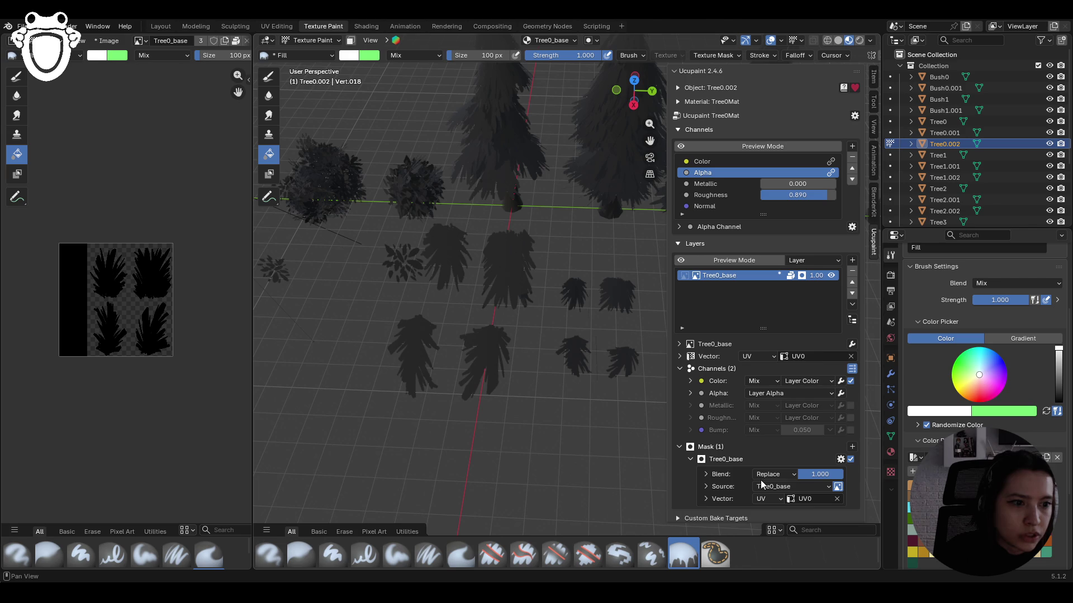
scroll(788, 487, down, 1)
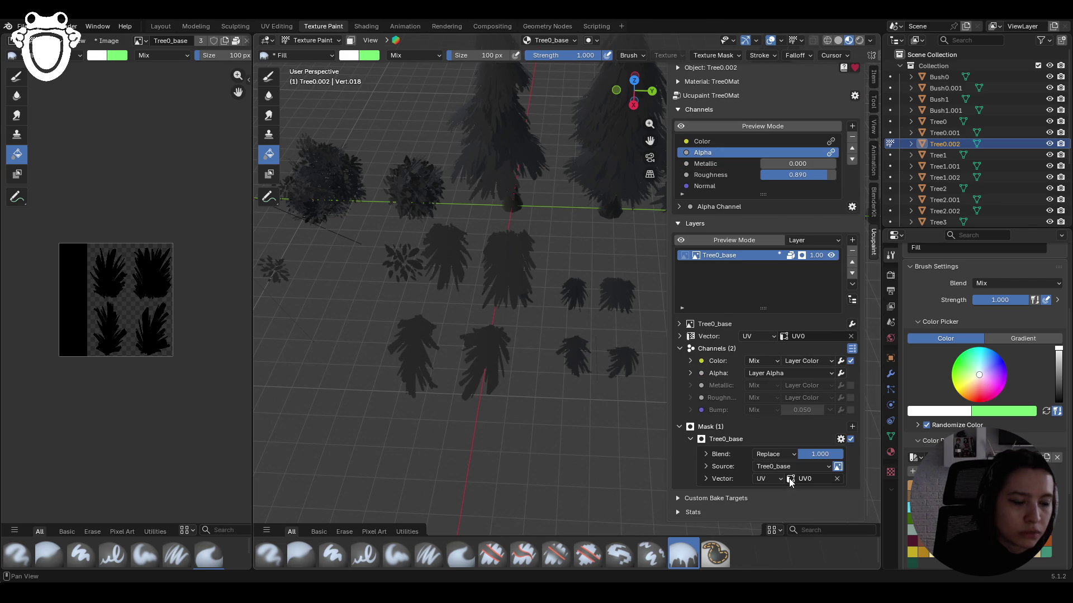
scroll(854, 438, up, 1)
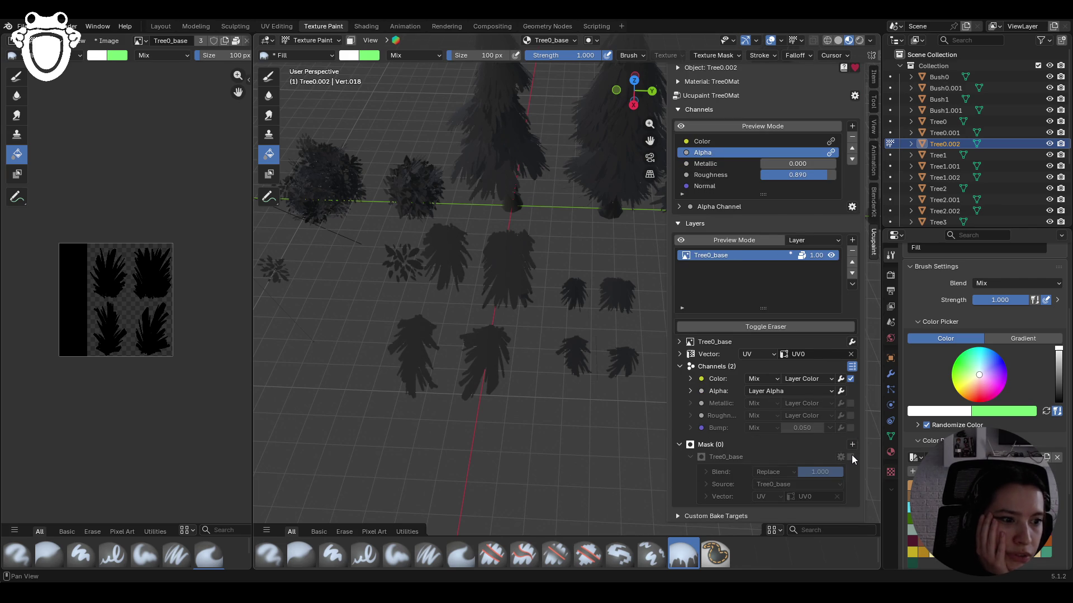
scroll(851, 457, down, 1)
click(851, 439)
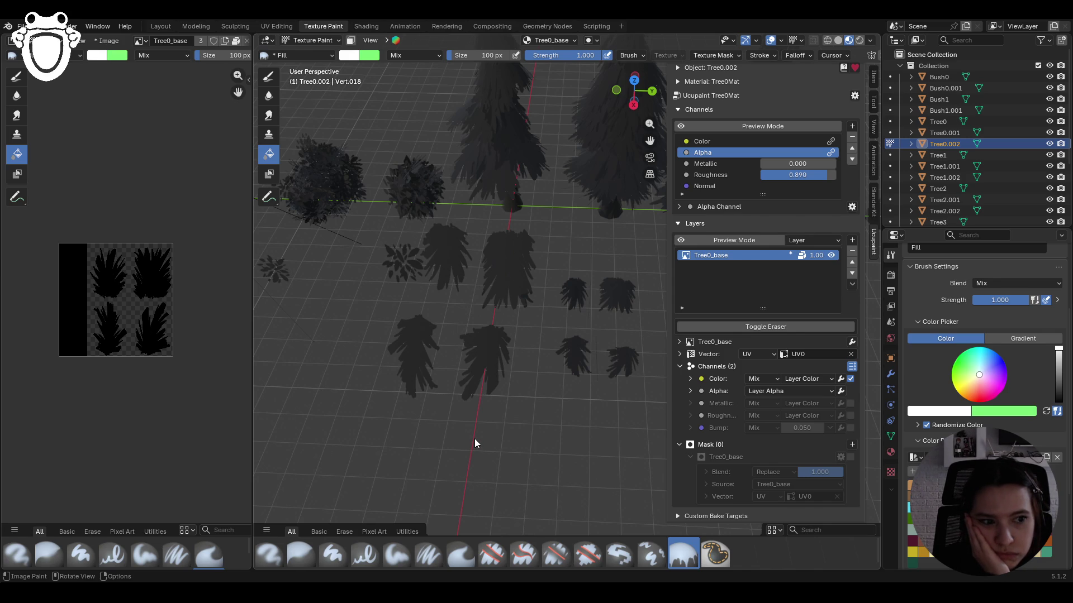
click(850, 457)
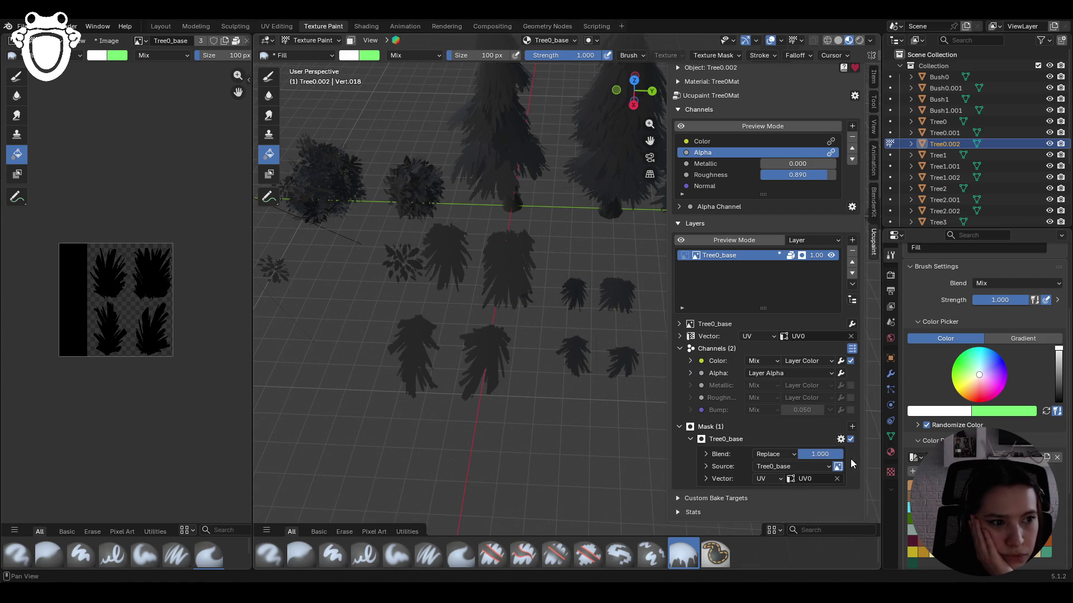
- Turn on the Tree0_base mask, leaving its source type unchanged
click(850, 440)
click(827, 467)
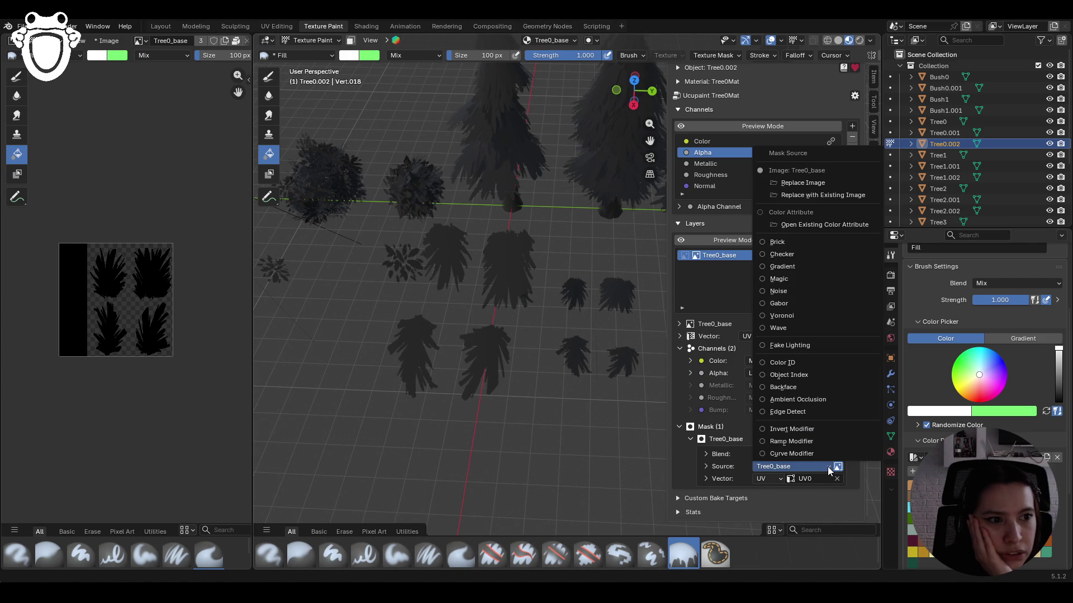
click(826, 466)
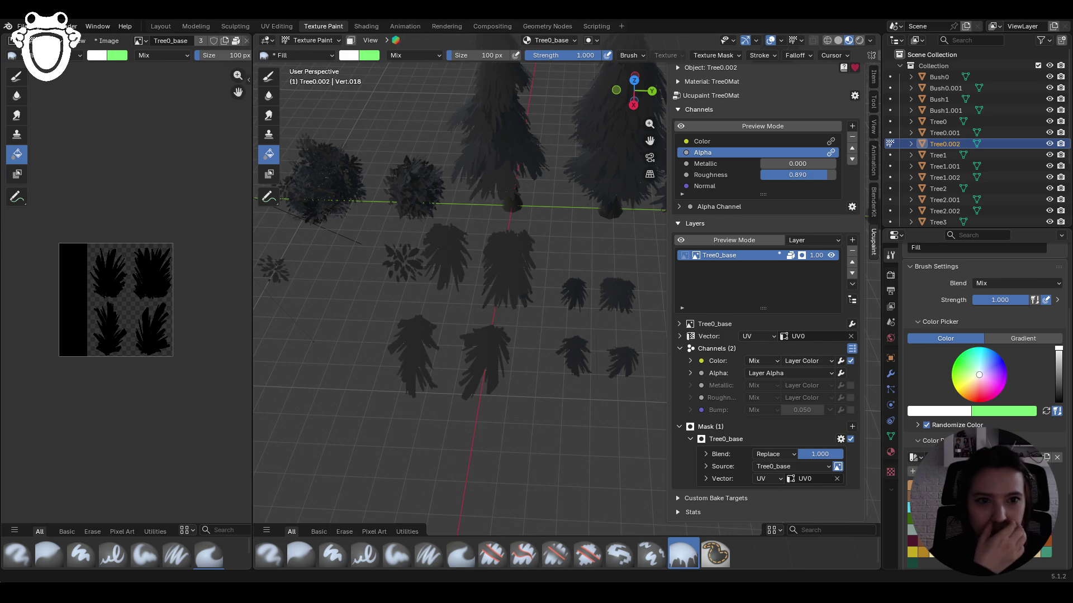
- Raise the tree material's Roughness to 1.000 and keep the mask blend at Replace
middle_drag(462, 404, 470, 369)
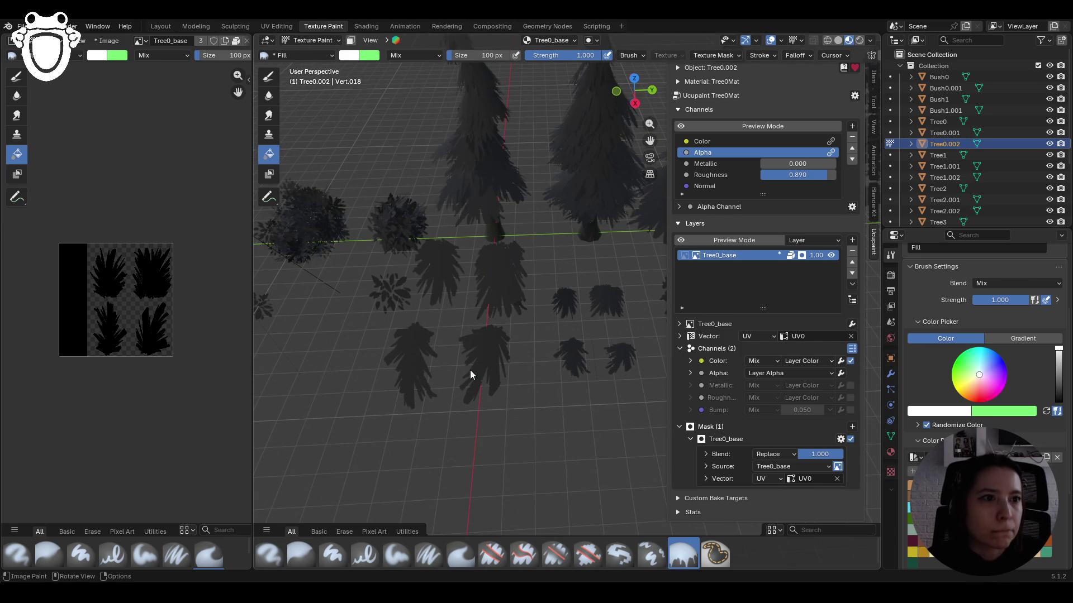
drag(790, 174, 821, 174)
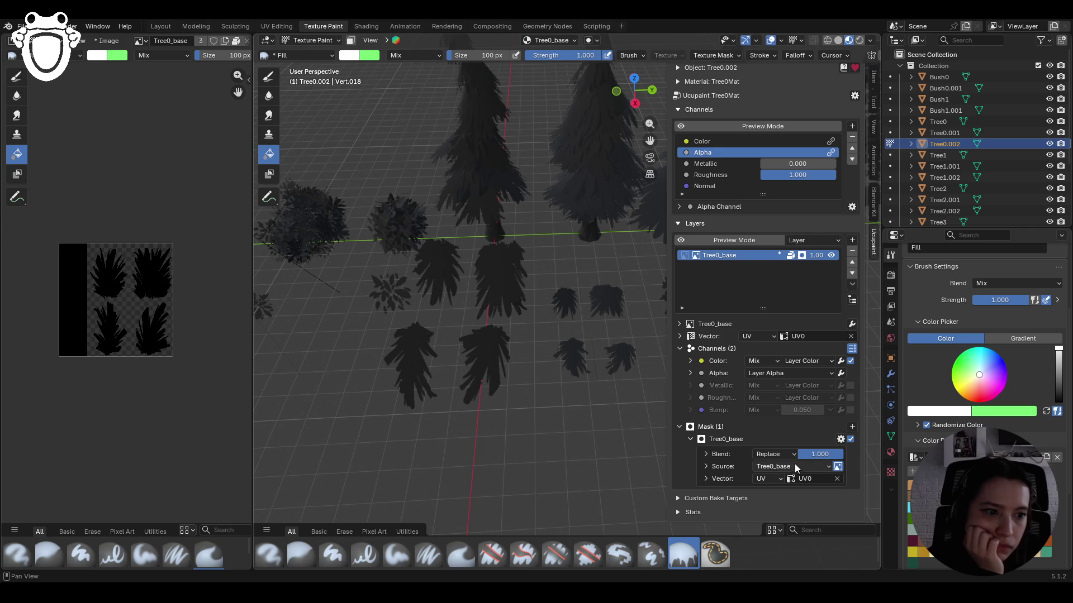
click(779, 458)
click(782, 454)
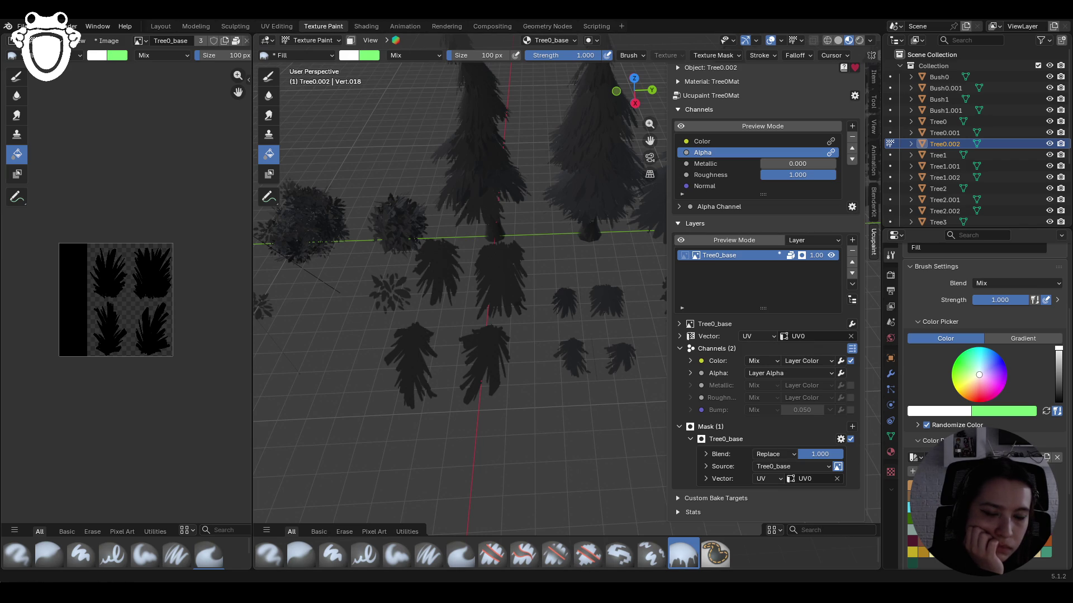
mouse_move(457, 401)
middle_down()
mouse_move(457, 371)
mouse_move(392, 367)
mouse_move(546, 358)
mouse_move(457, 384)
mouse_move(391, 385)
middle_up()
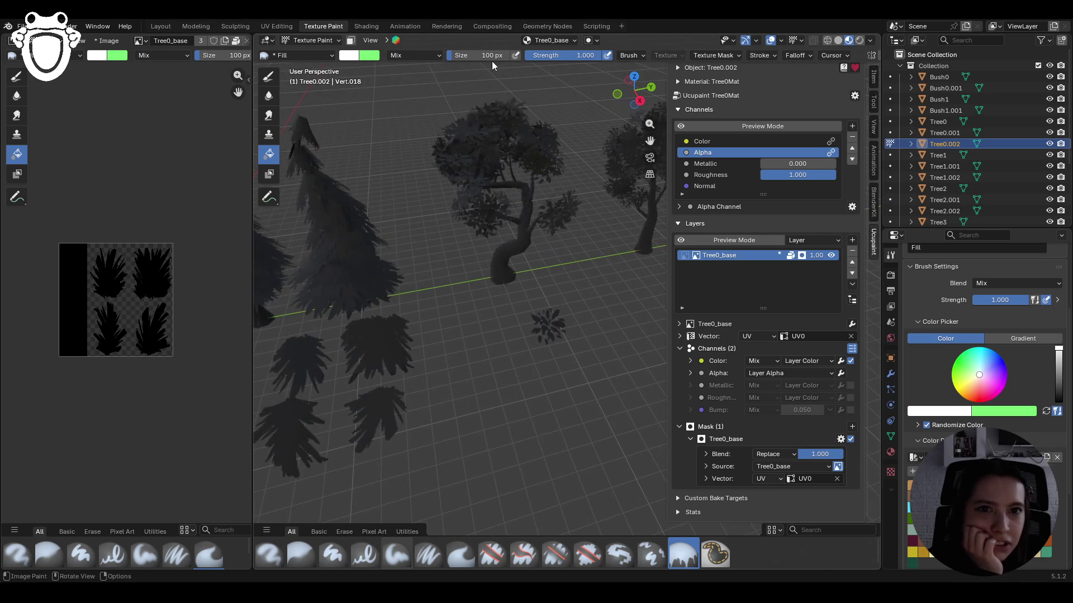
click(301, 42)
- In Object Mode, select the trunk object Tree3.001
click(307, 52)
click(546, 317)
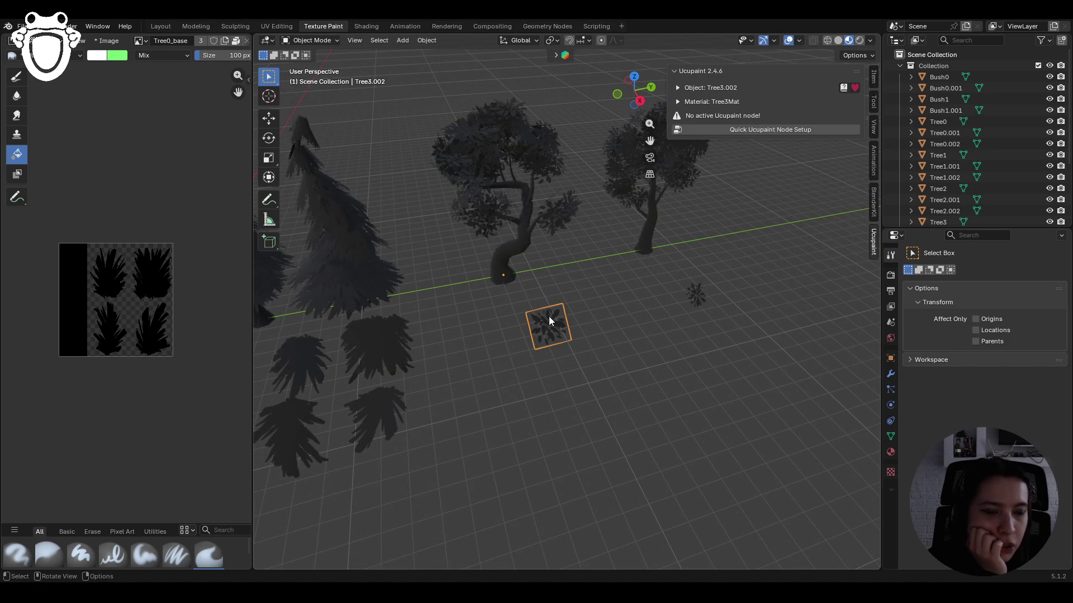
click(505, 212)
click(509, 240)
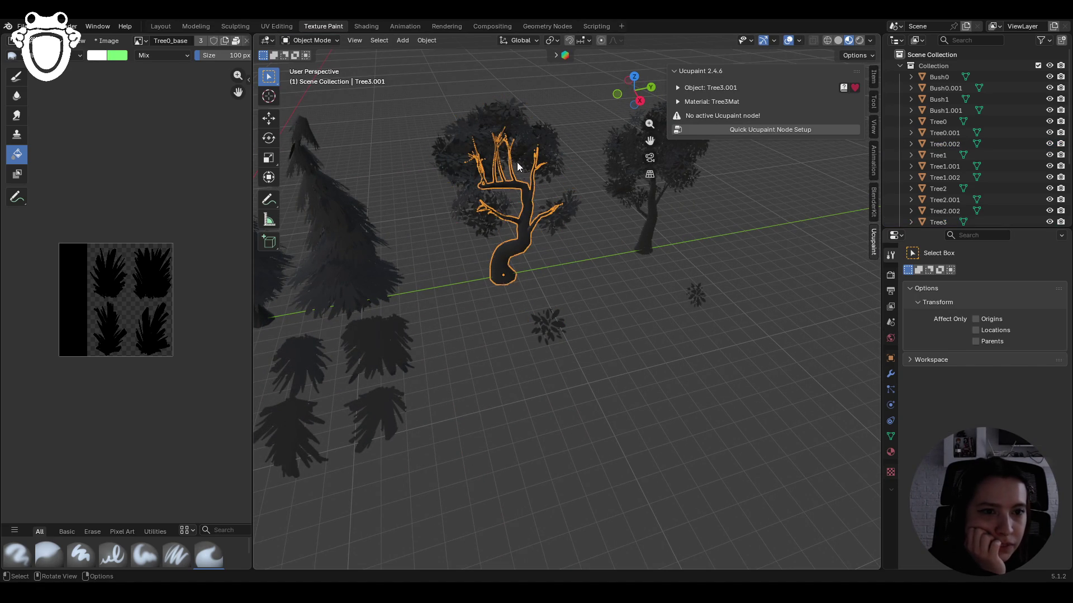
click(516, 146)
click(527, 229)
- Switch the trunk to Texture Paint and start the Quick Ucupaint Node Setup
middle_drag(562, 214, 529, 202)
click(316, 41)
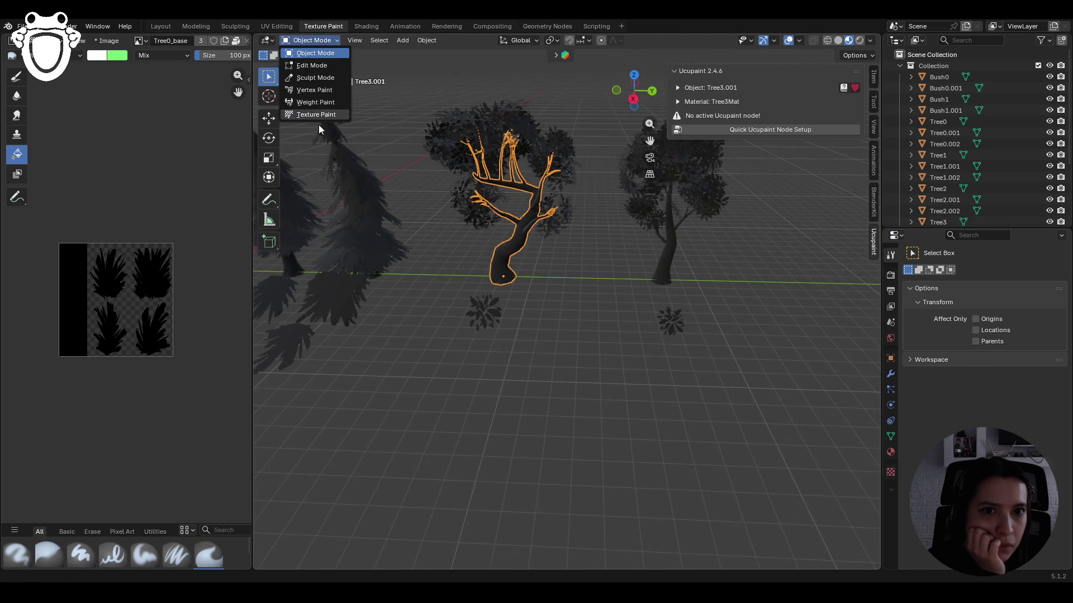
click(316, 115)
mouse_move(581, 216)
middle_down()
mouse_move(551, 227)
mouse_move(563, 233)
middle_up()
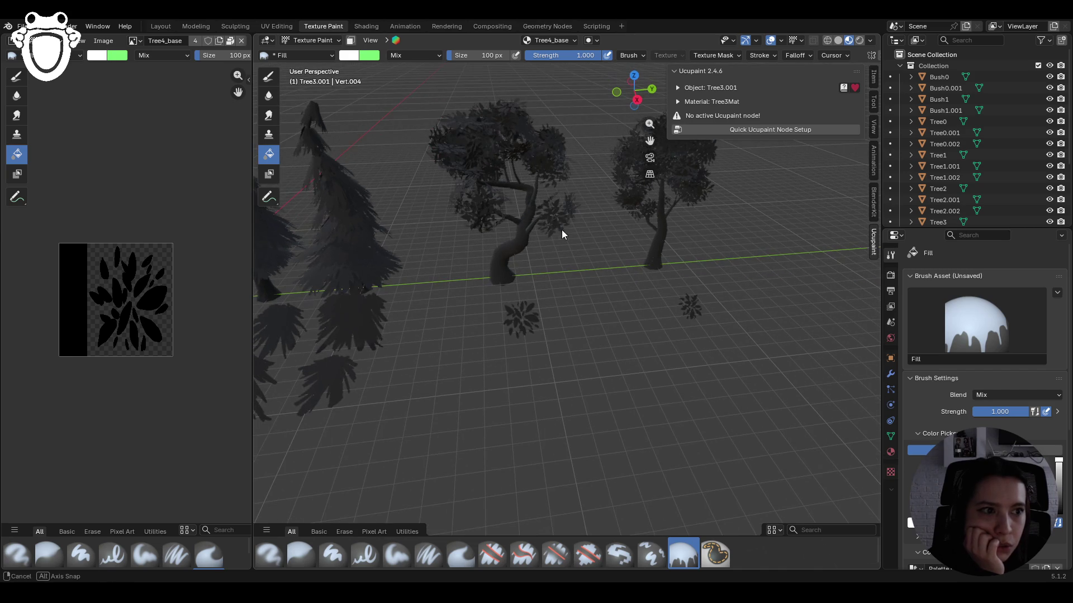
click(783, 131)
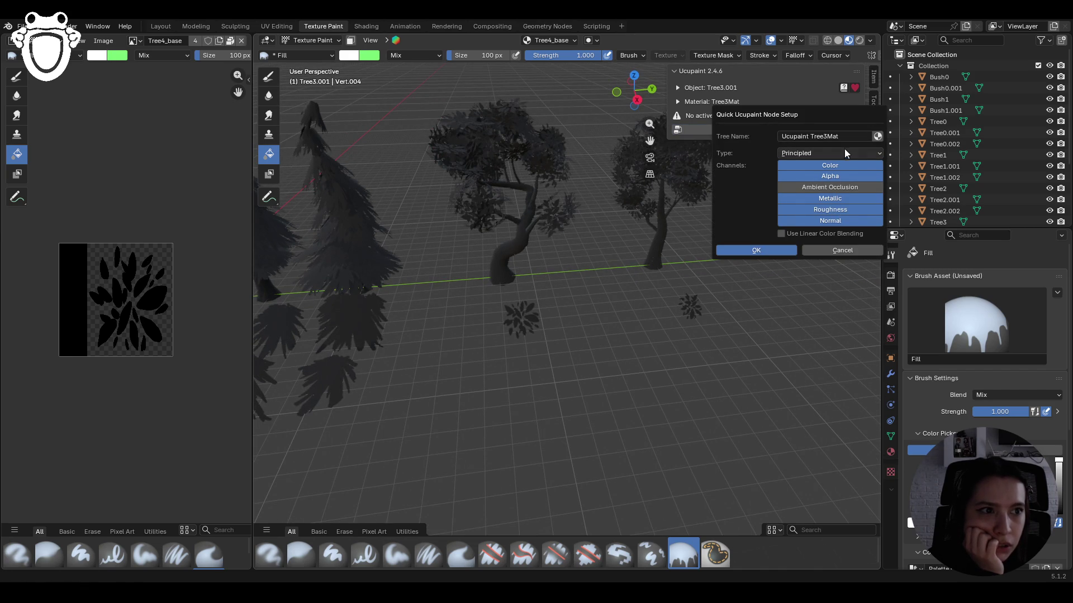
- Create the Ucupaint setup and add a 2048 Cubic image layer named 'Tree3Mat Color'
click(763, 253)
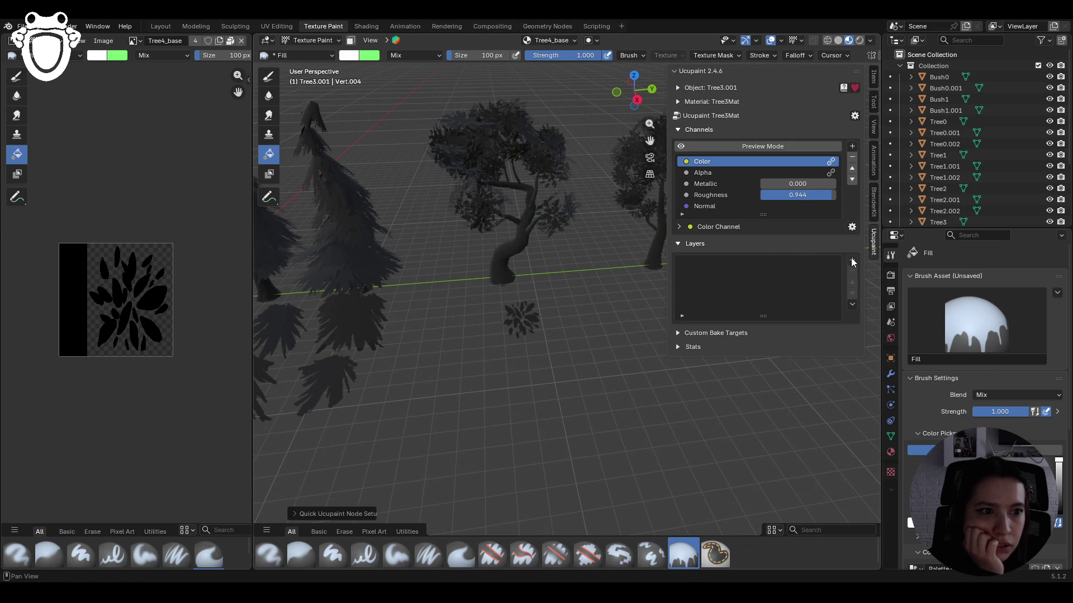
click(852, 261)
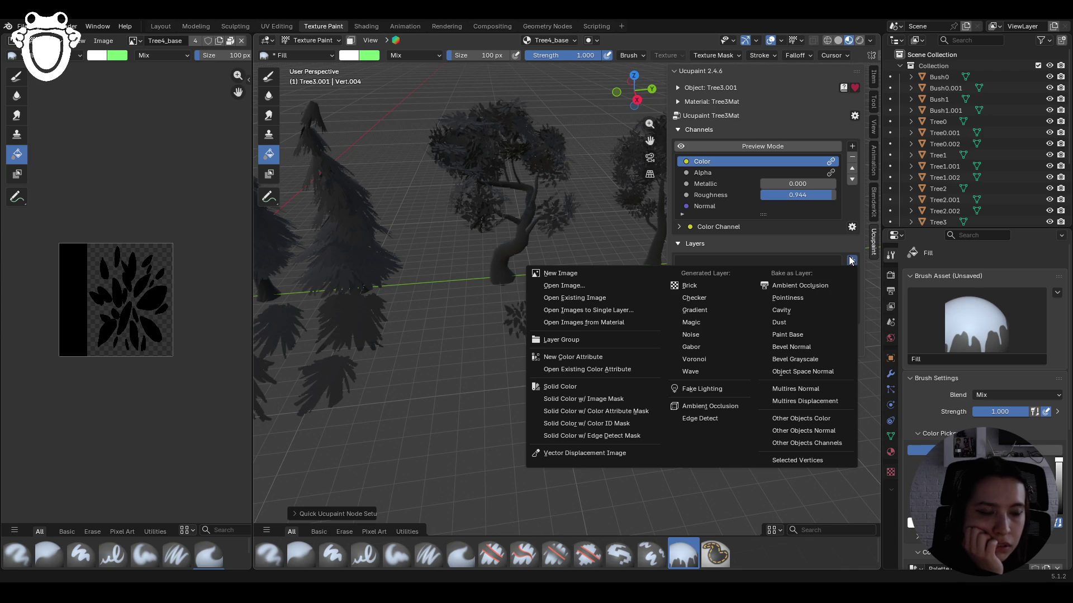
click(562, 272)
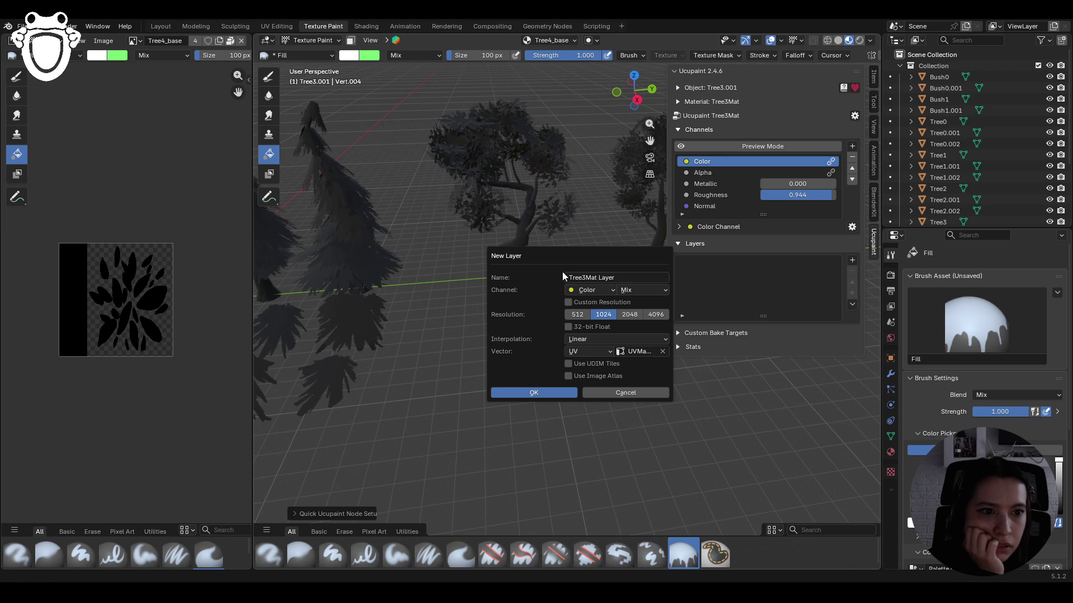
click(595, 344)
click(590, 368)
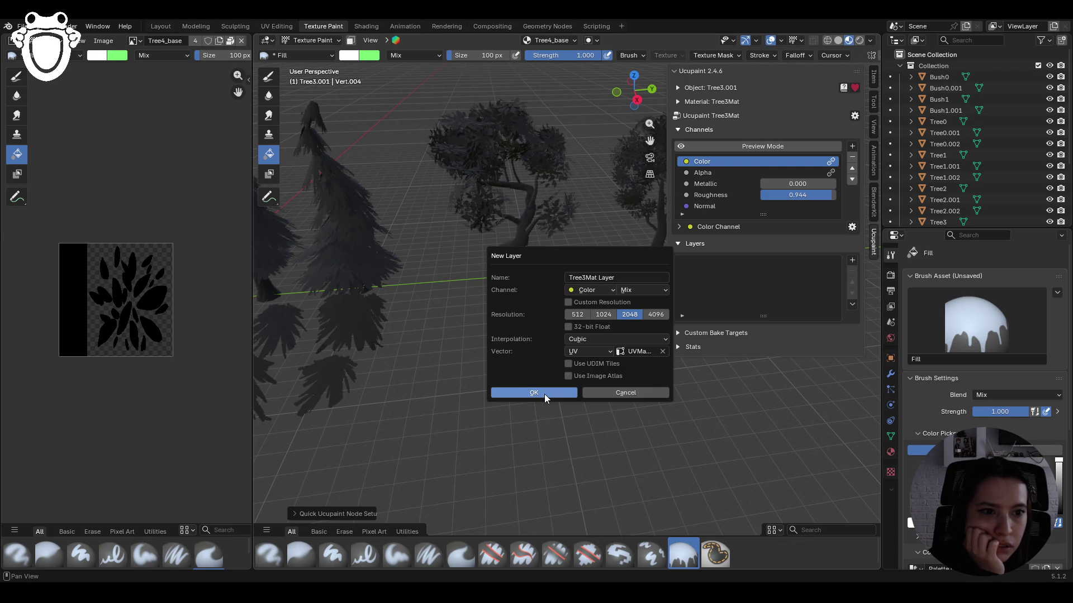
drag(632, 275, 595, 280)
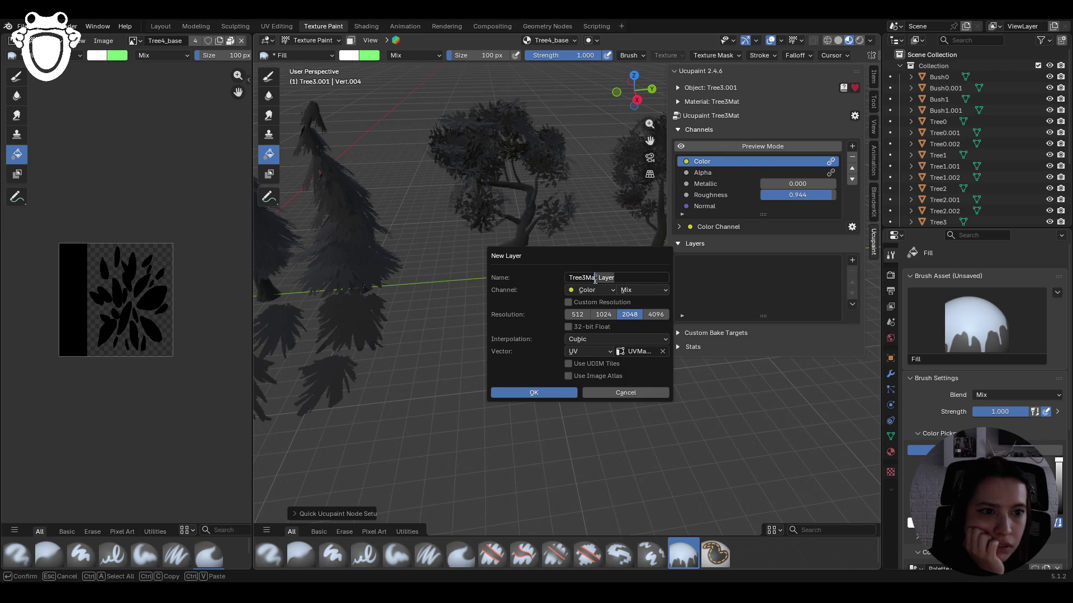
text(Color)
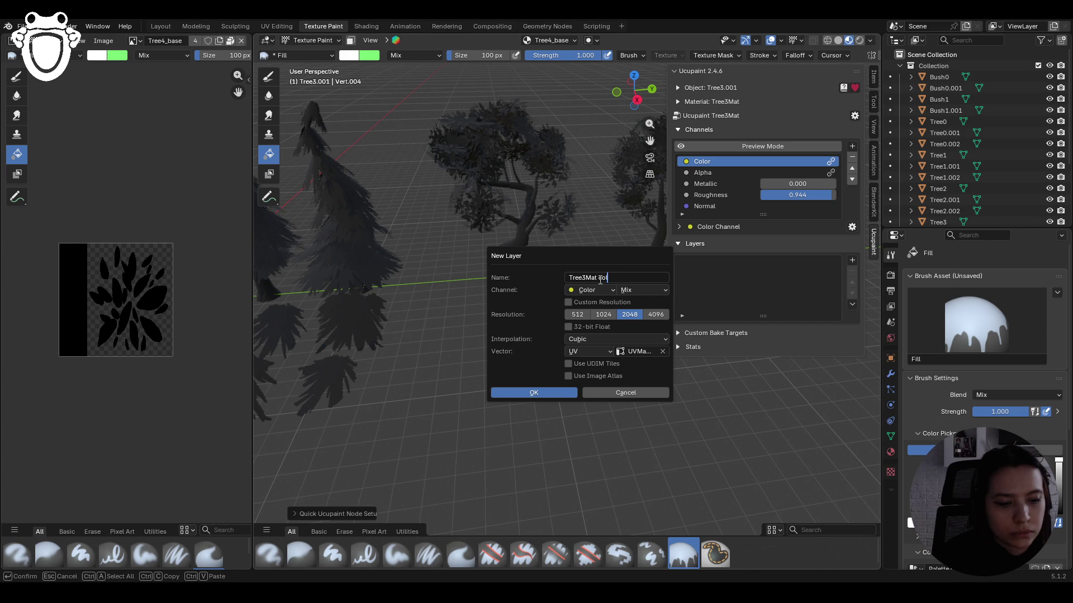
click(545, 392)
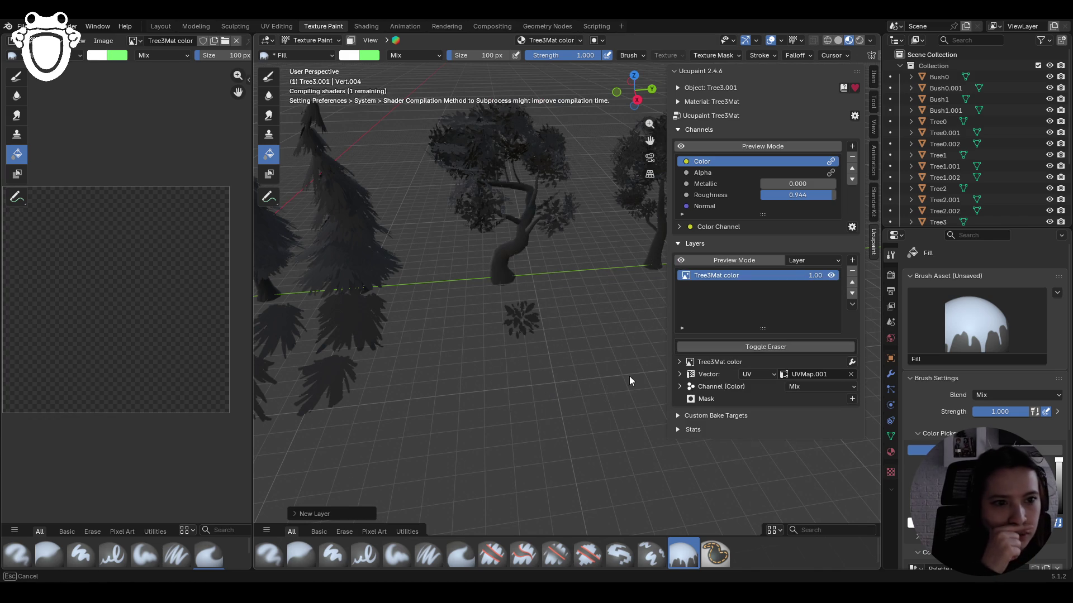
- Orbit, zoom and pan the view toward the now-white trunk
middle_drag(463, 320, 461, 295)
scroll(136, 277, down, 1)
drag(650, 140, 654, 150)
click(310, 40)
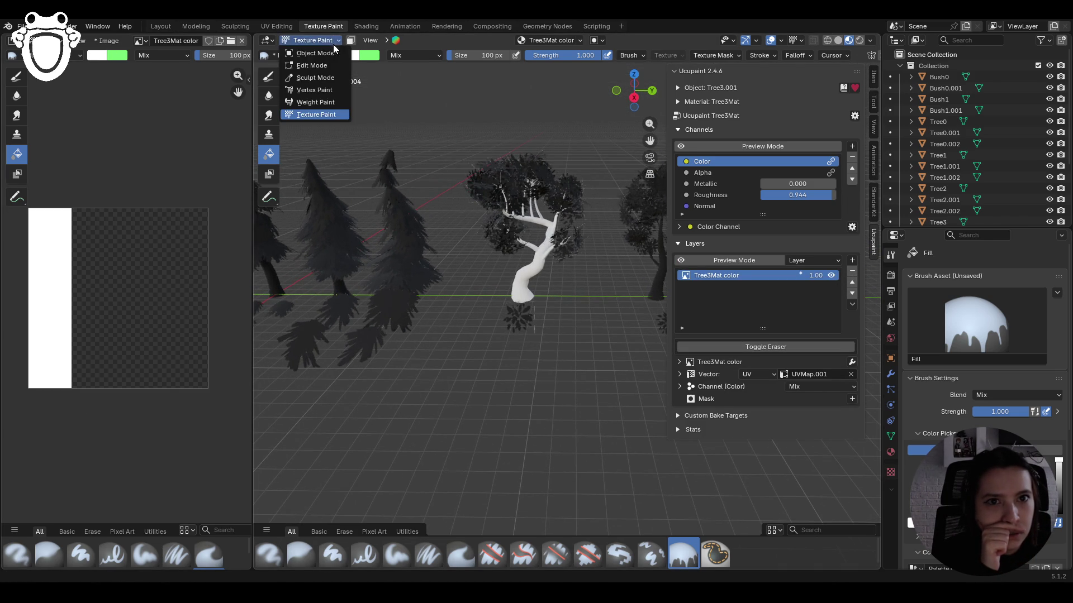
- Select the bush plane Tree3.002 in Object Mode and switch it to Texture Paint
click(304, 51)
click(510, 317)
click(313, 42)
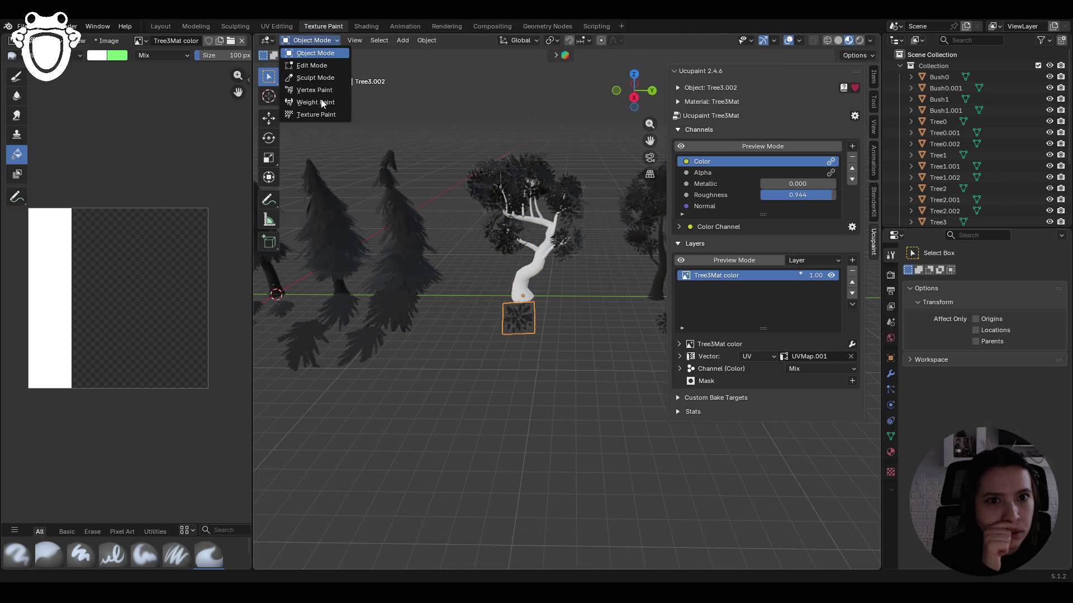
click(316, 114)
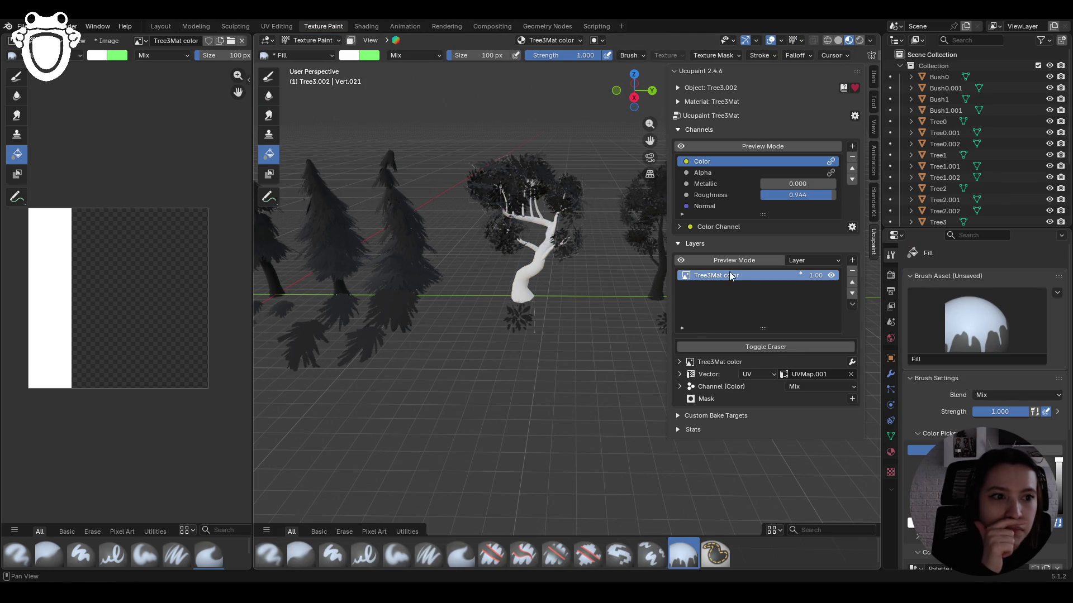
mouse_move(492, 293)
middle_down()
mouse_move(520, 342)
mouse_move(538, 321)
middle_up()
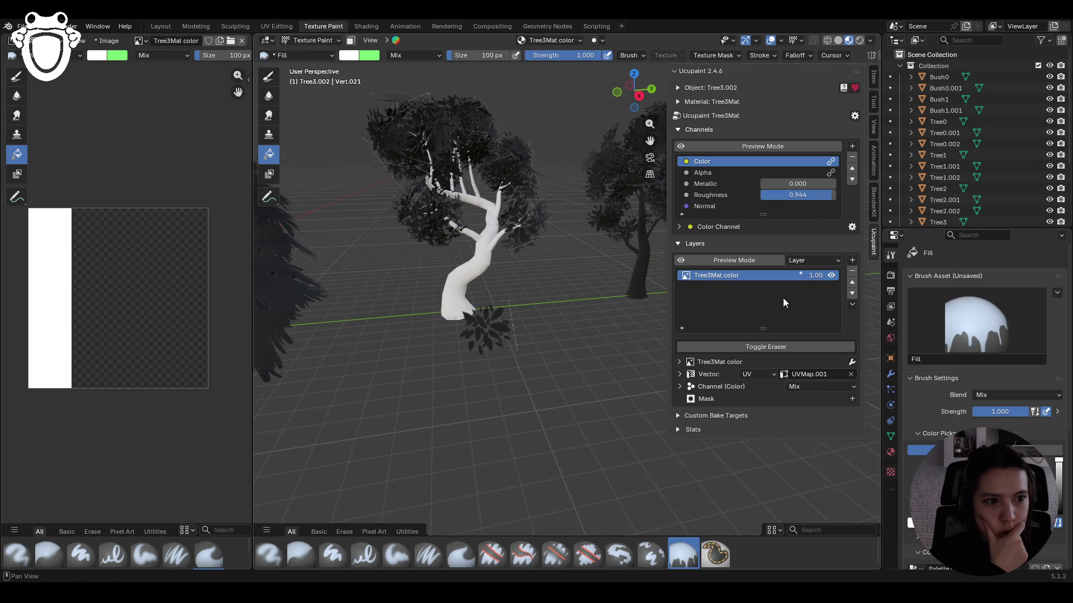
- Mask the Tree3Mat color layer with the Tree3_base image's Alpha channel
click(852, 399)
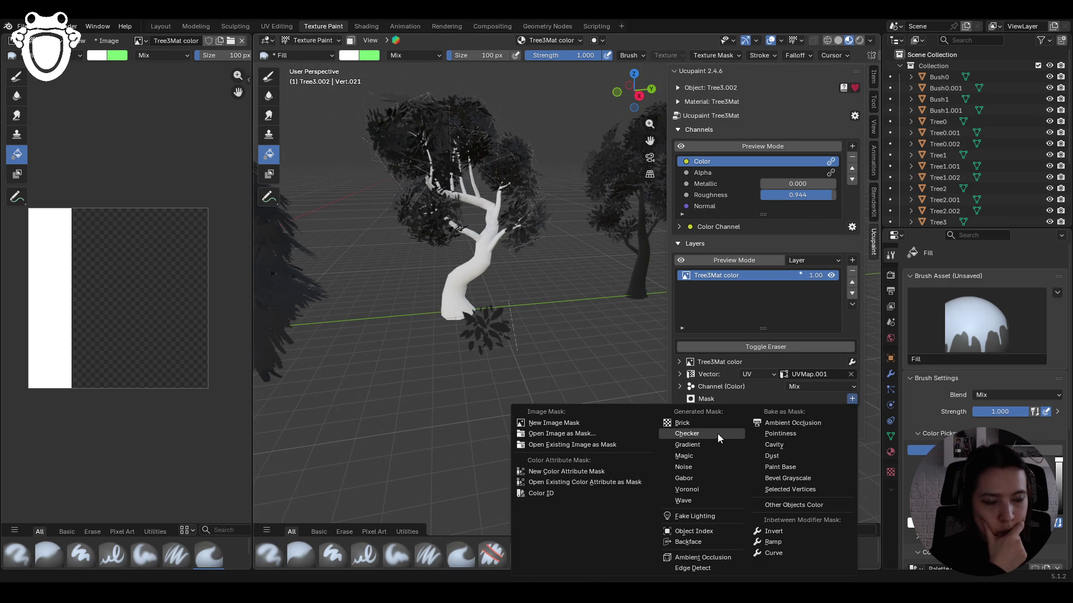
click(591, 446)
click(643, 452)
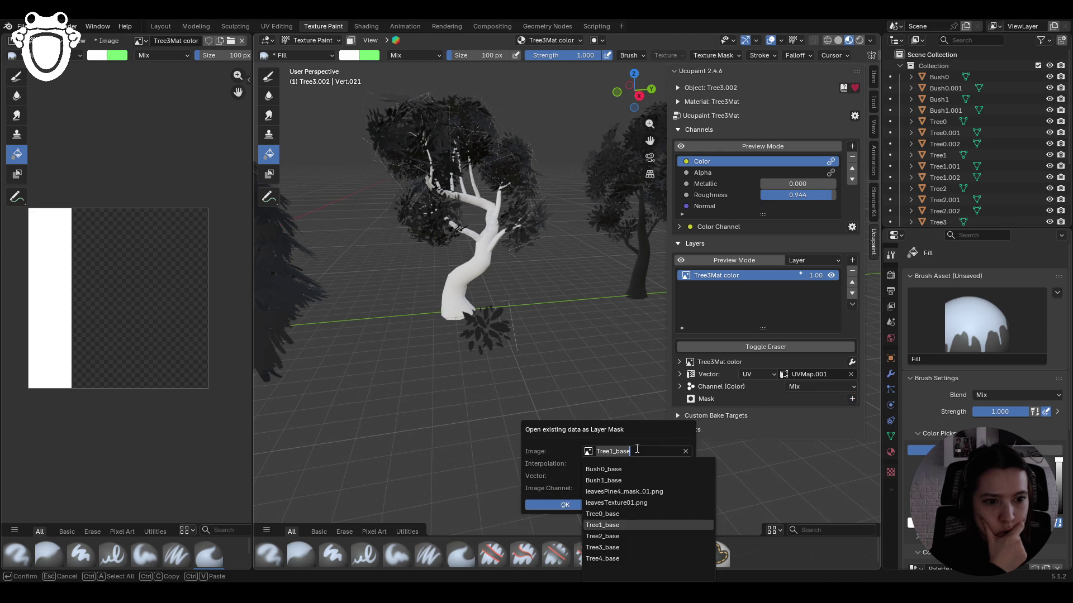
click(618, 548)
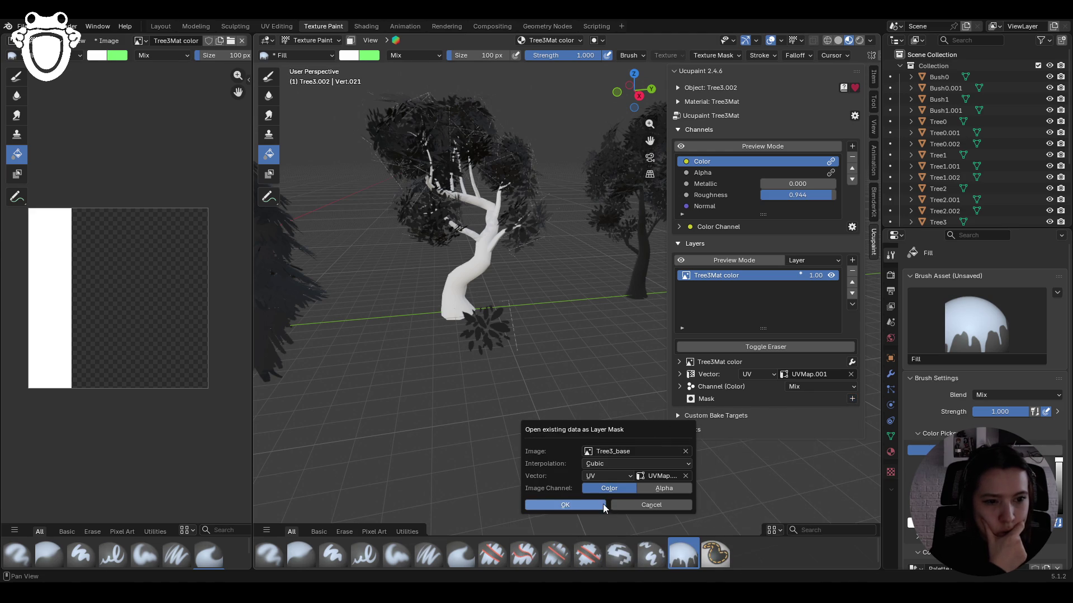
click(660, 491)
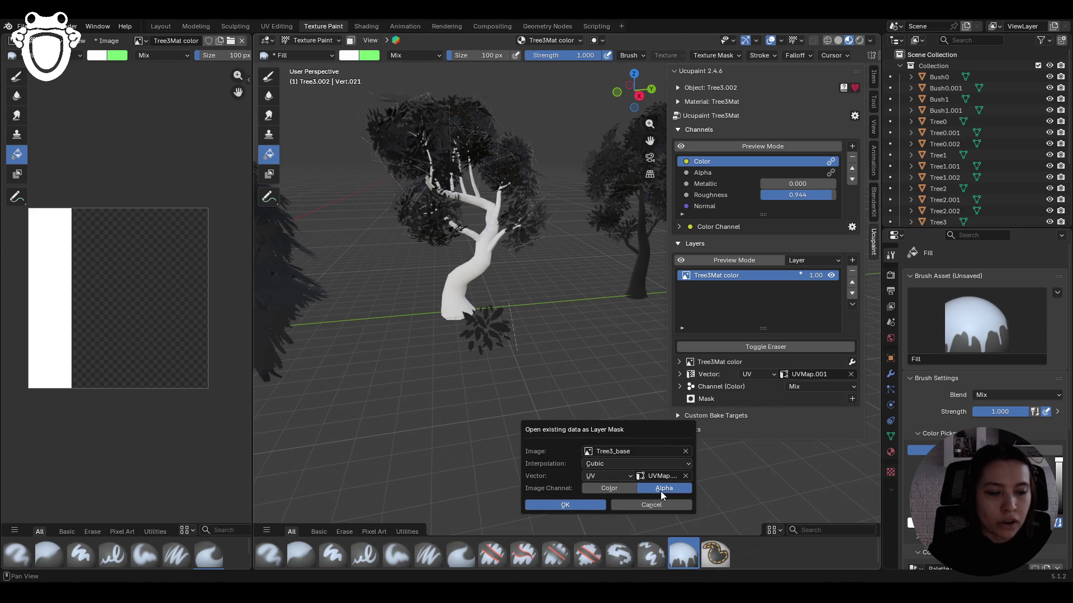
click(591, 505)
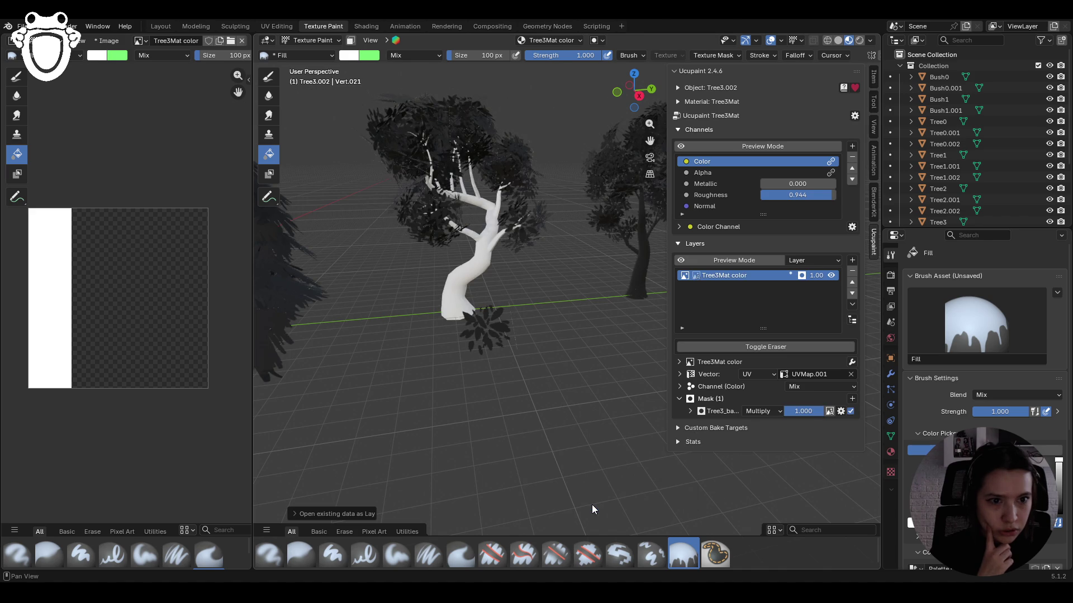
click(698, 276)
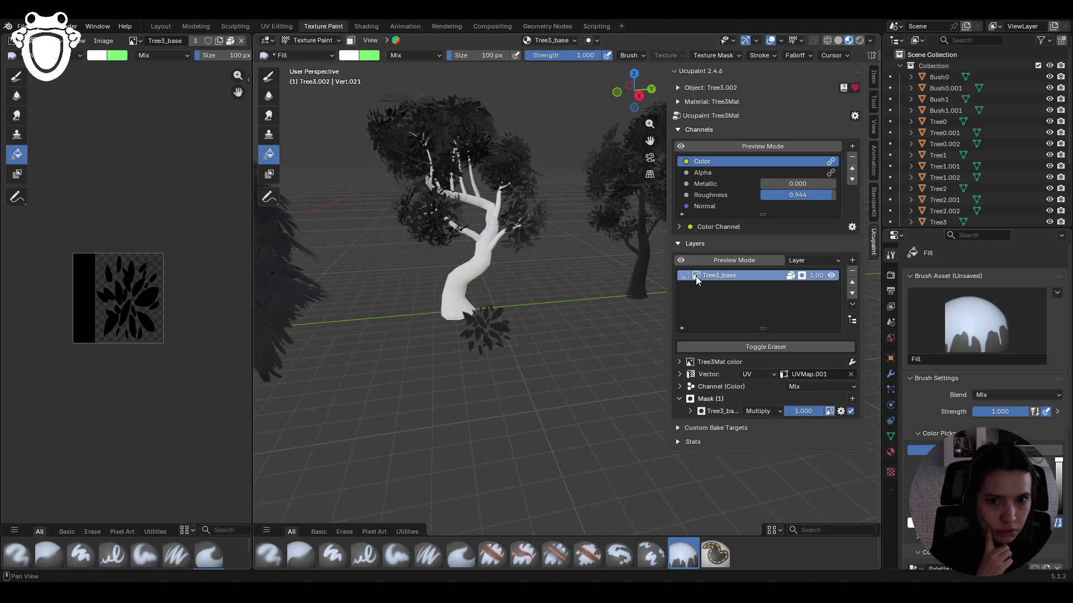
- Set the paint colour to dark green and use the Paint Hard brush
click(682, 279)
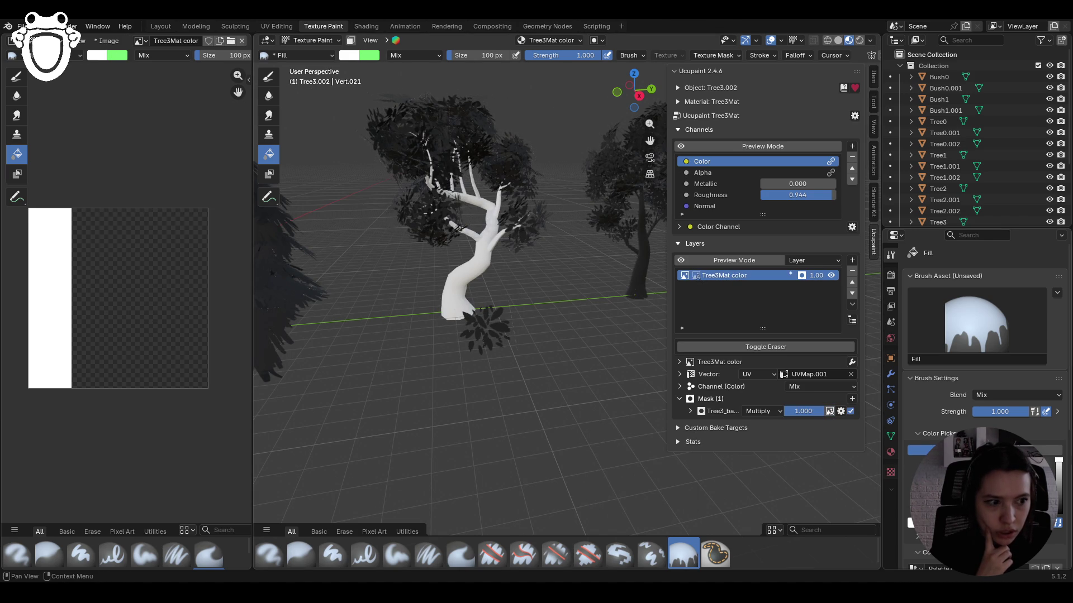
scroll(1024, 375, down, 5)
click(912, 540)
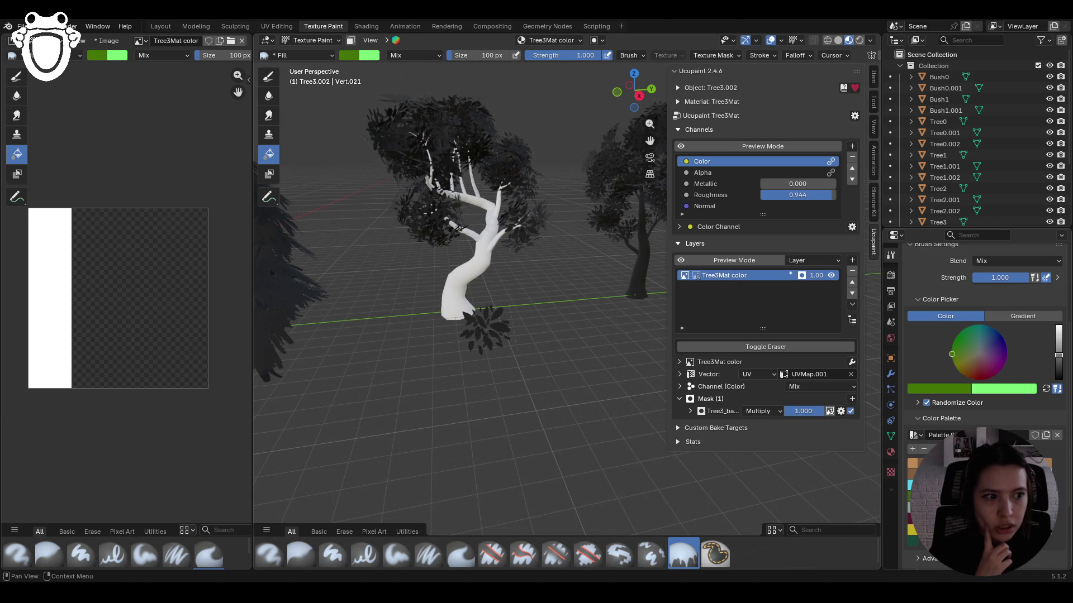
click(333, 555)
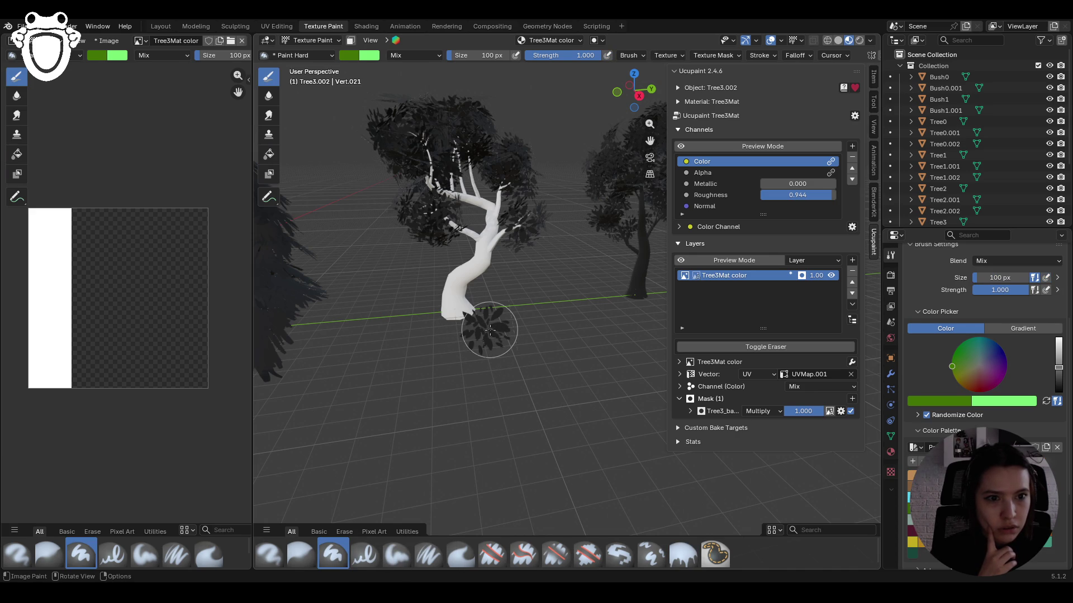
- Undo the Tree3_base mask on the Tree3Mat color layer
click(696, 276)
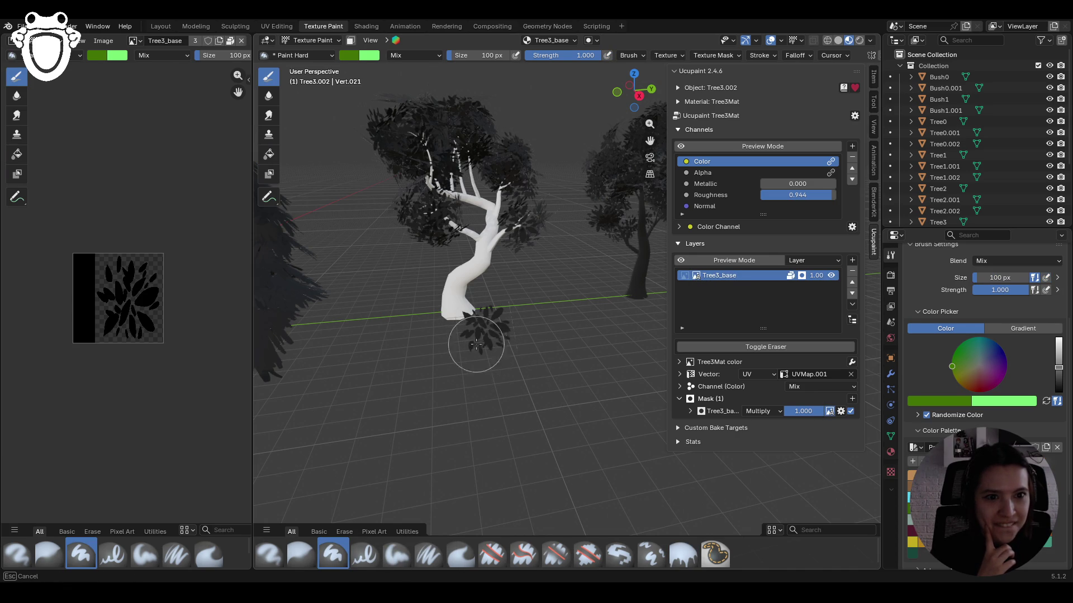
mouse_move(497, 459)
middle_down()
mouse_move(525, 408)
mouse_move(520, 420)
mouse_move(497, 412)
middle_up()
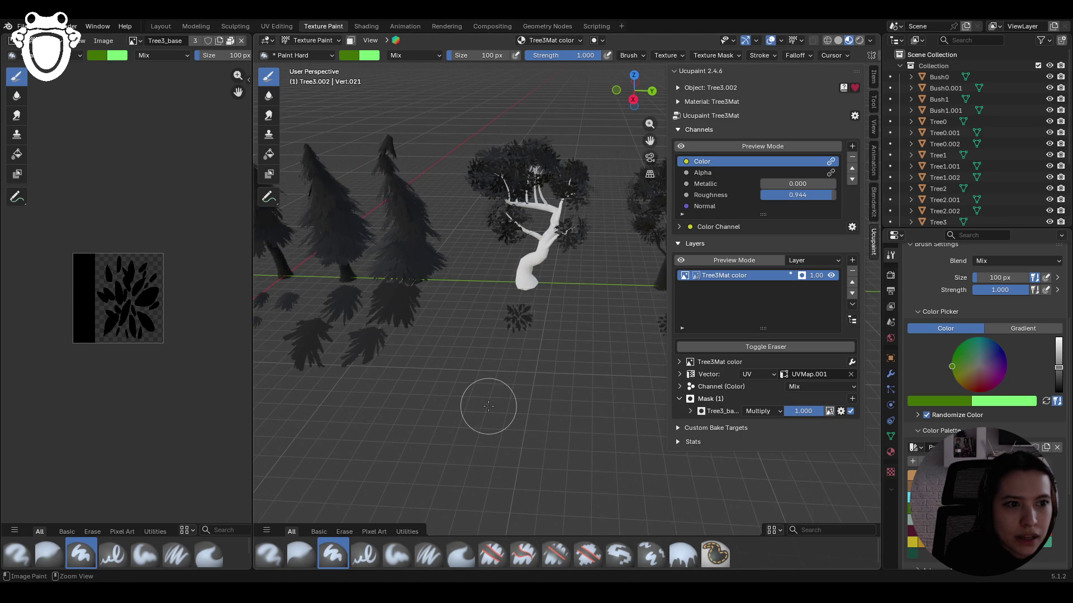
key(ctrl+z)
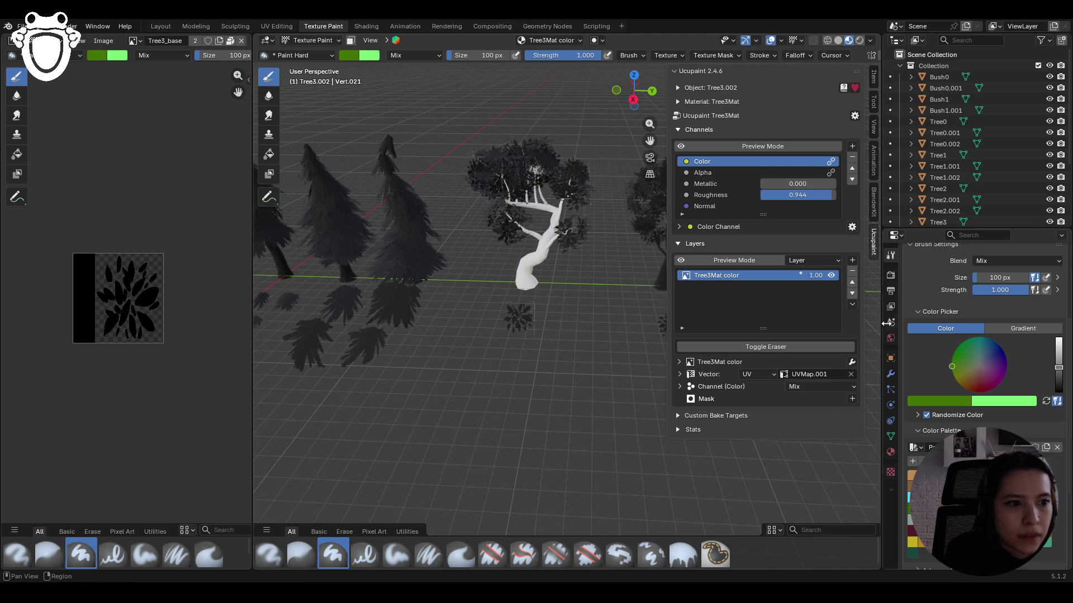
- Re-add Tree3_base as the layer mask and return painting to the Tree3Mat color layer
click(852, 399)
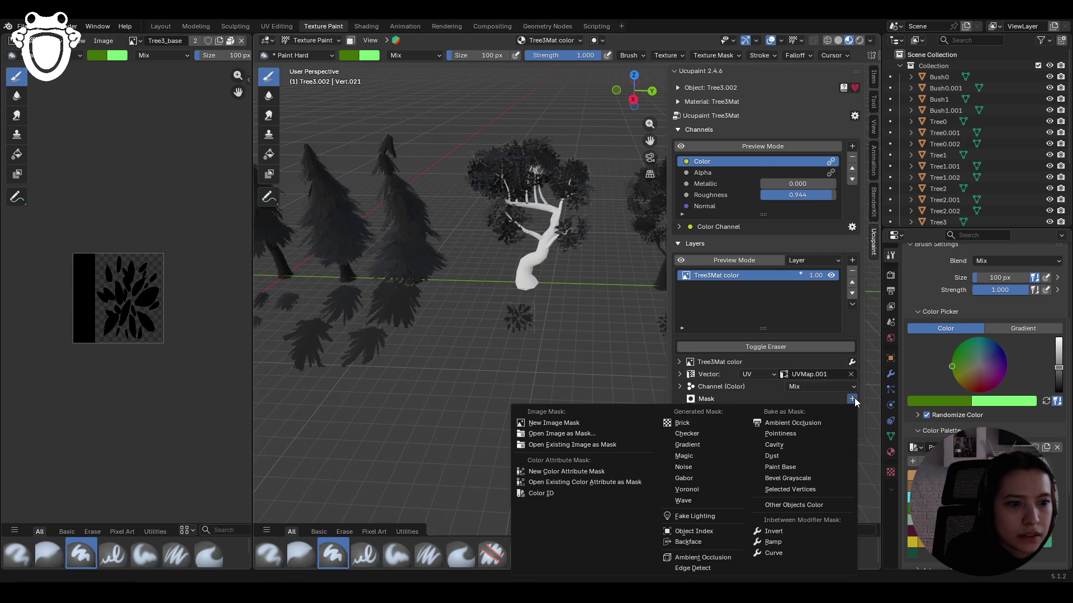
click(589, 444)
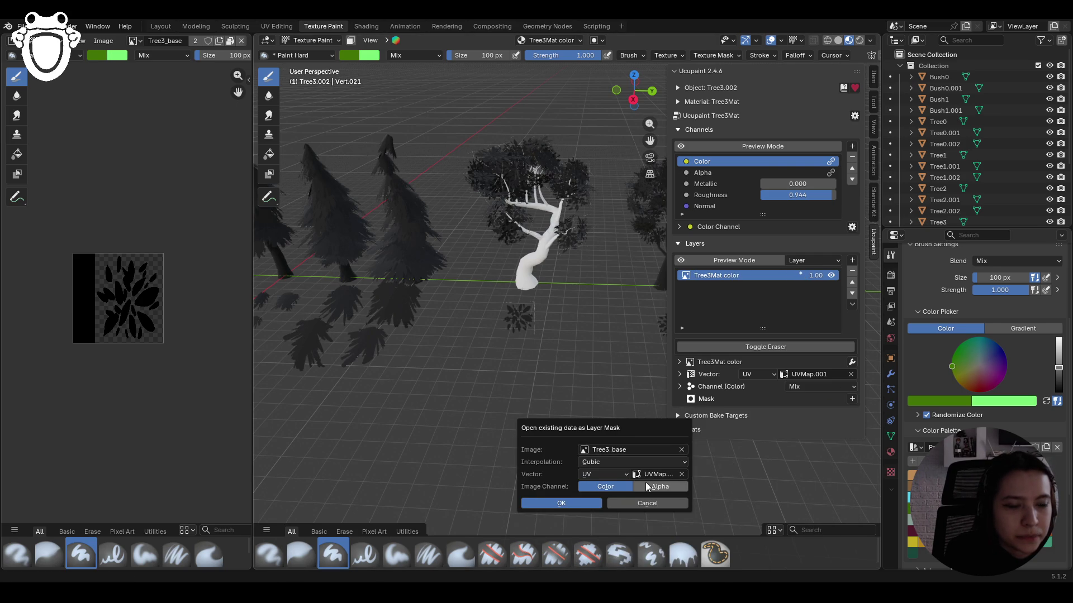
click(586, 502)
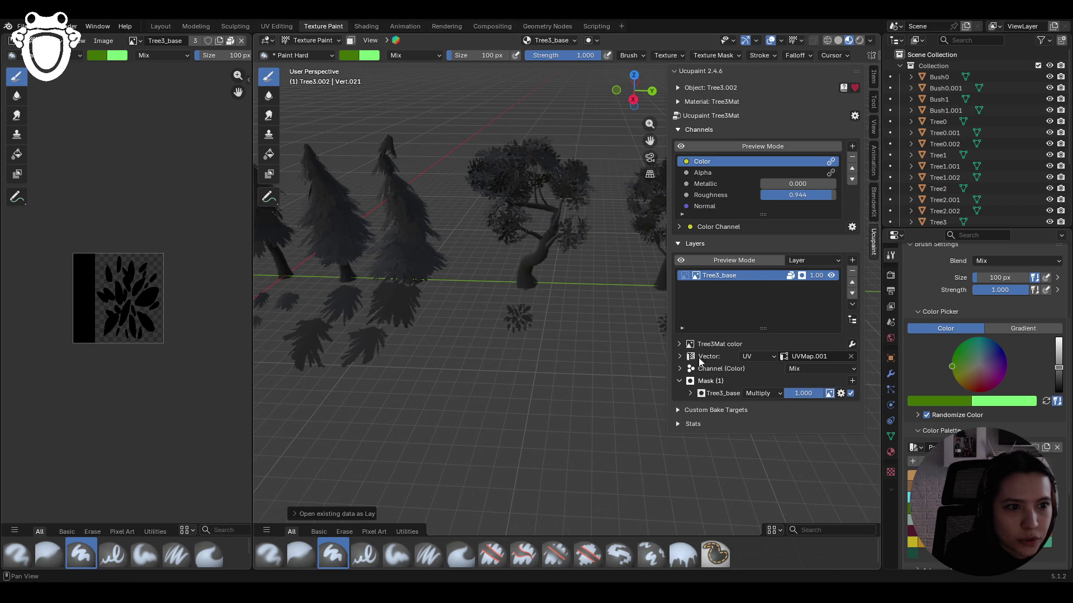
click(695, 275)
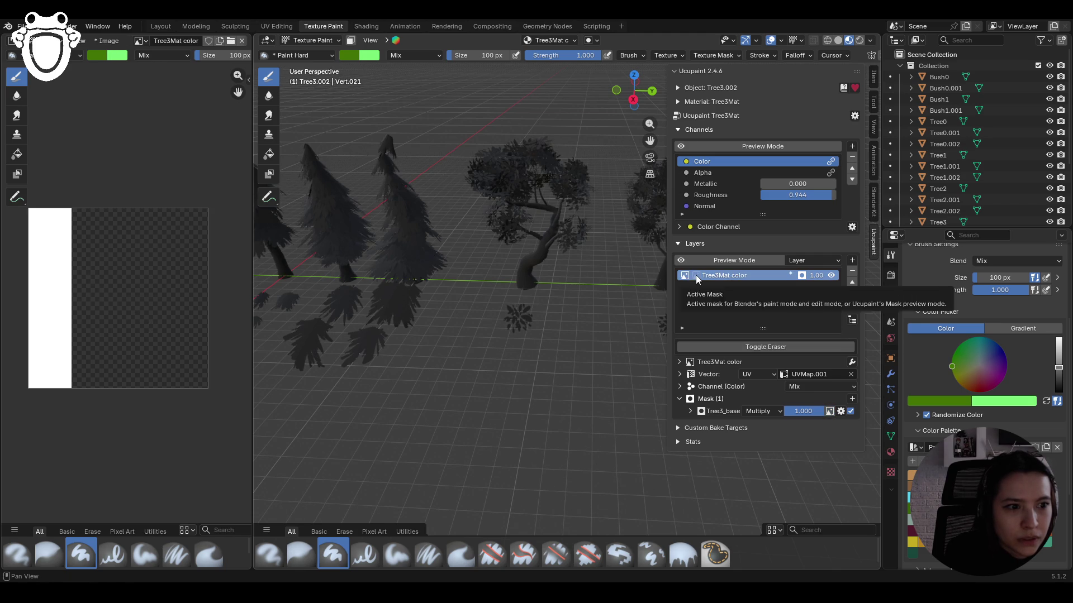
click(695, 275)
click(686, 276)
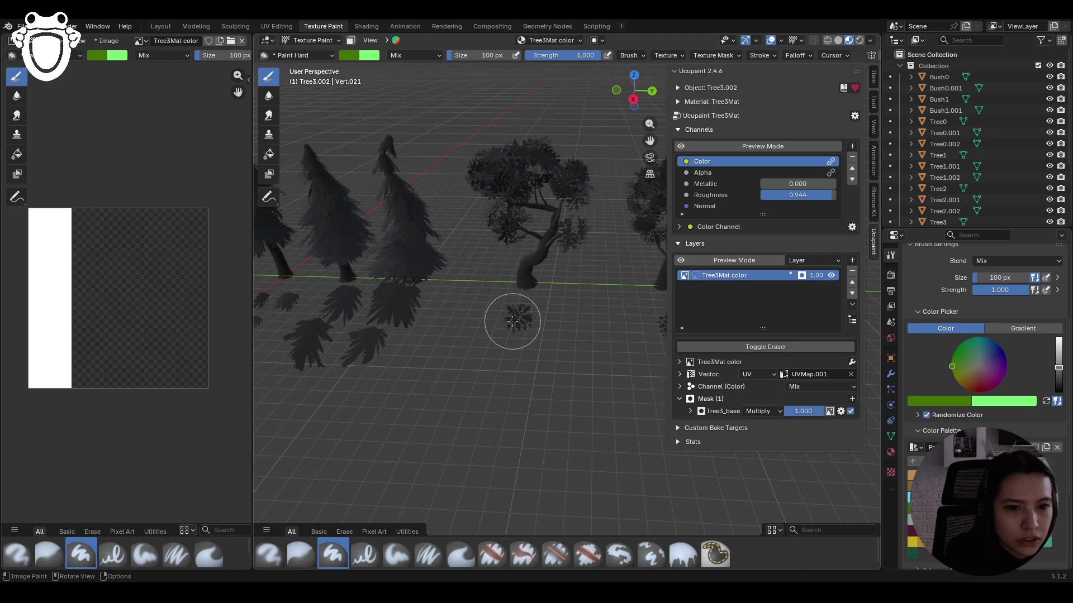
mouse_move(596, 368)
middle_down()
mouse_move(476, 363)
mouse_move(503, 359)
mouse_move(469, 271)
middle_up()
click(322, 41)
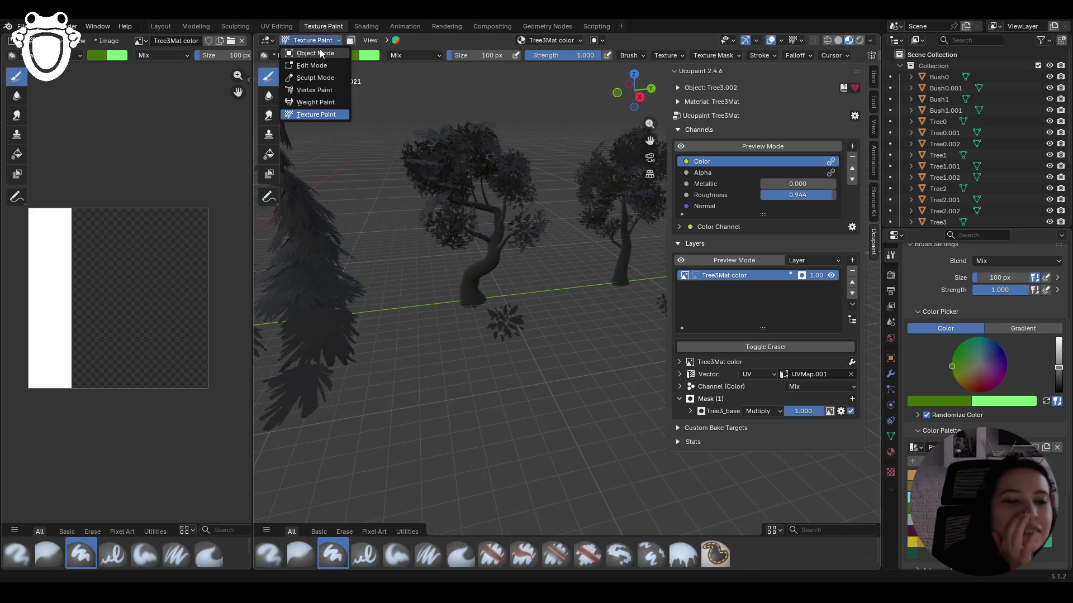
click(321, 50)
click(314, 40)
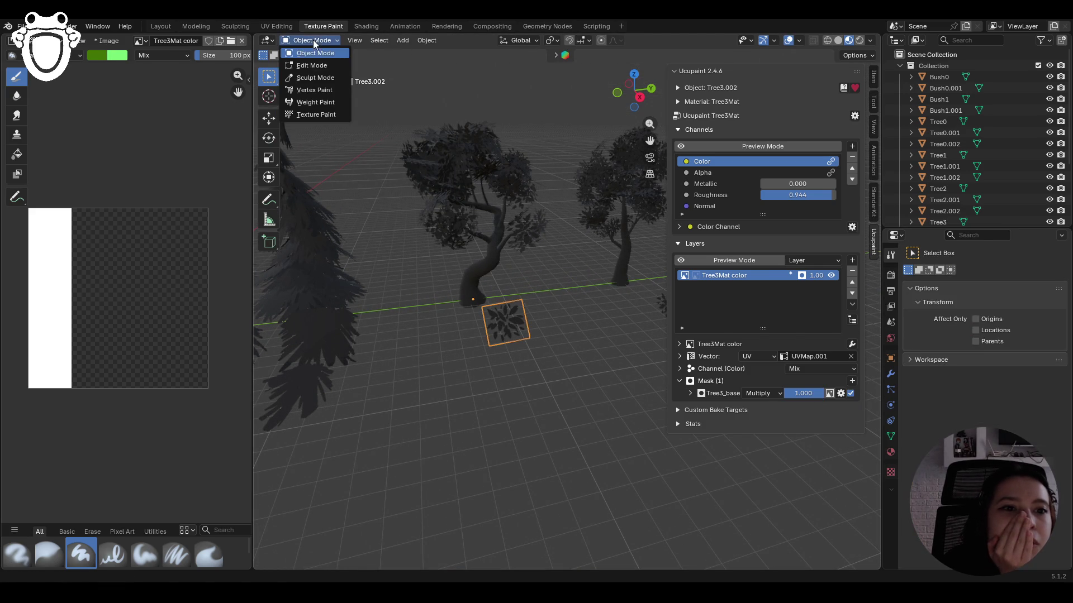
click(313, 120)
middle_drag(526, 257, 508, 280)
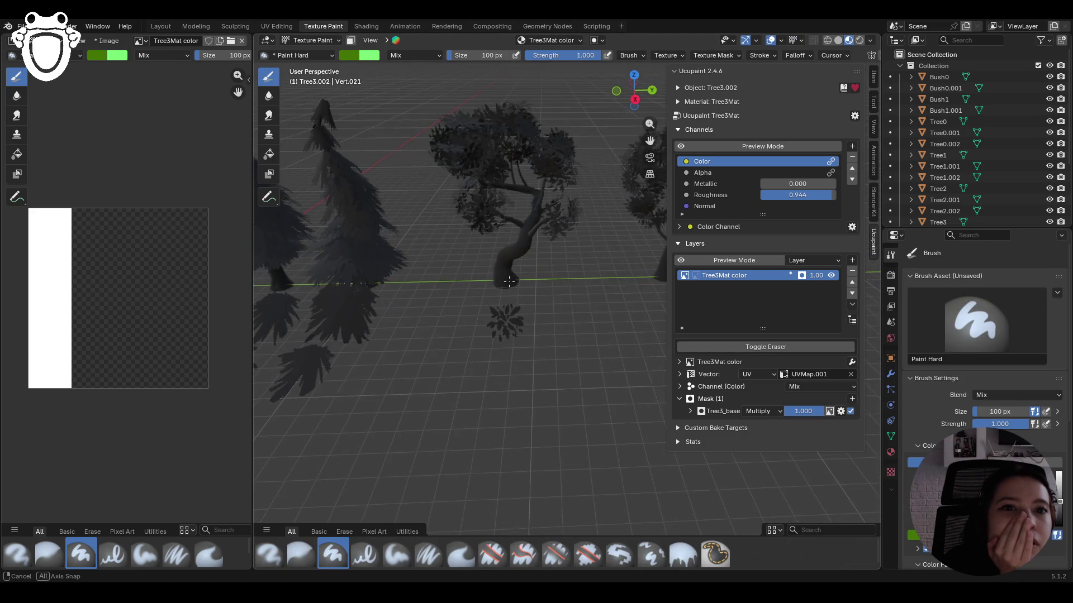
click(695, 276)
click(683, 277)
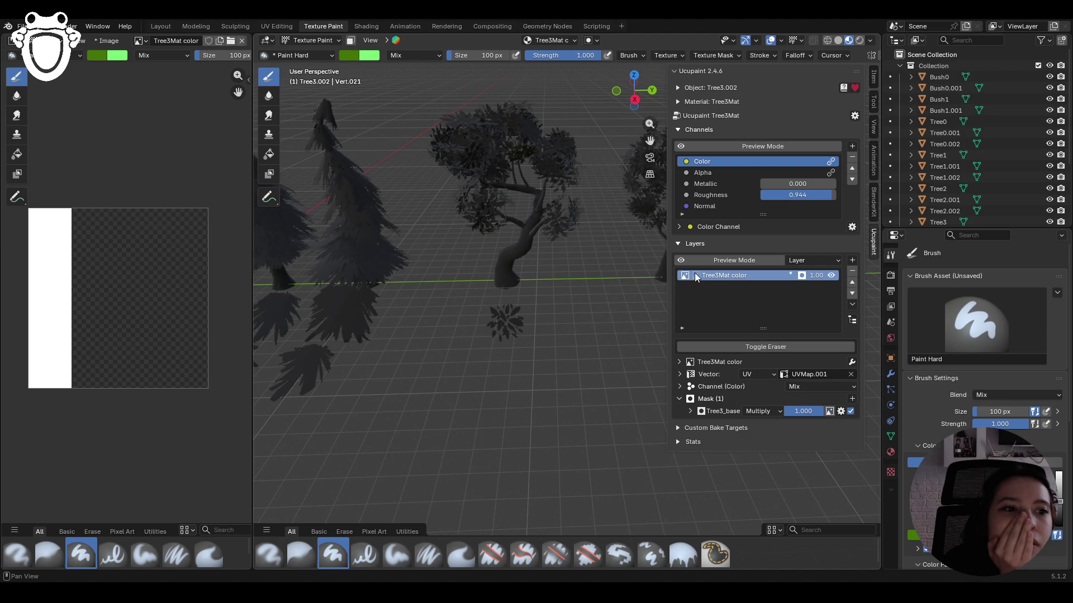
click(695, 274)
click(841, 395)
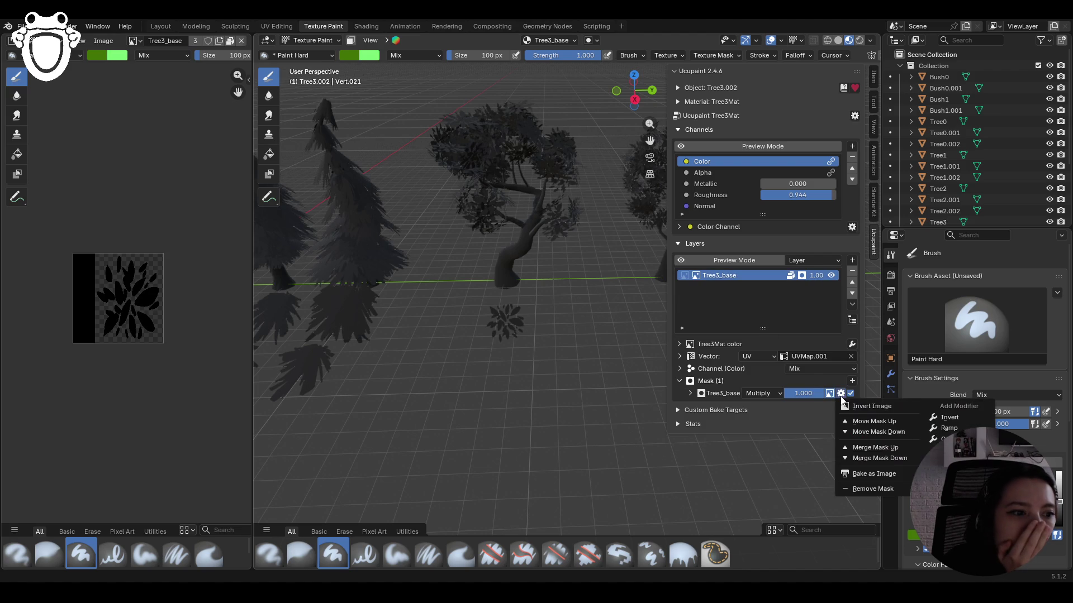
click(965, 419)
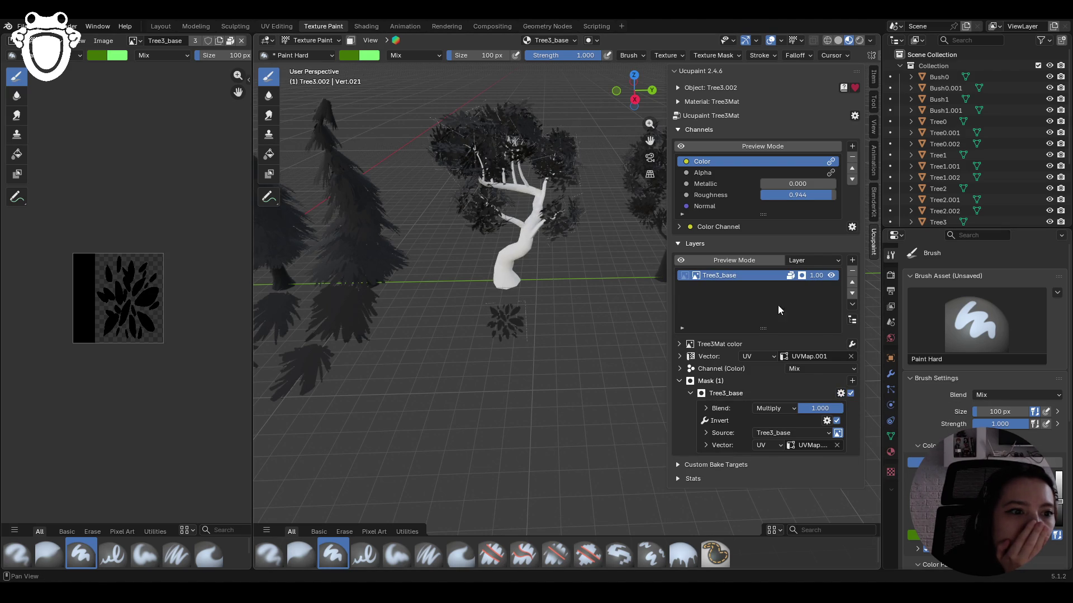
click(688, 275)
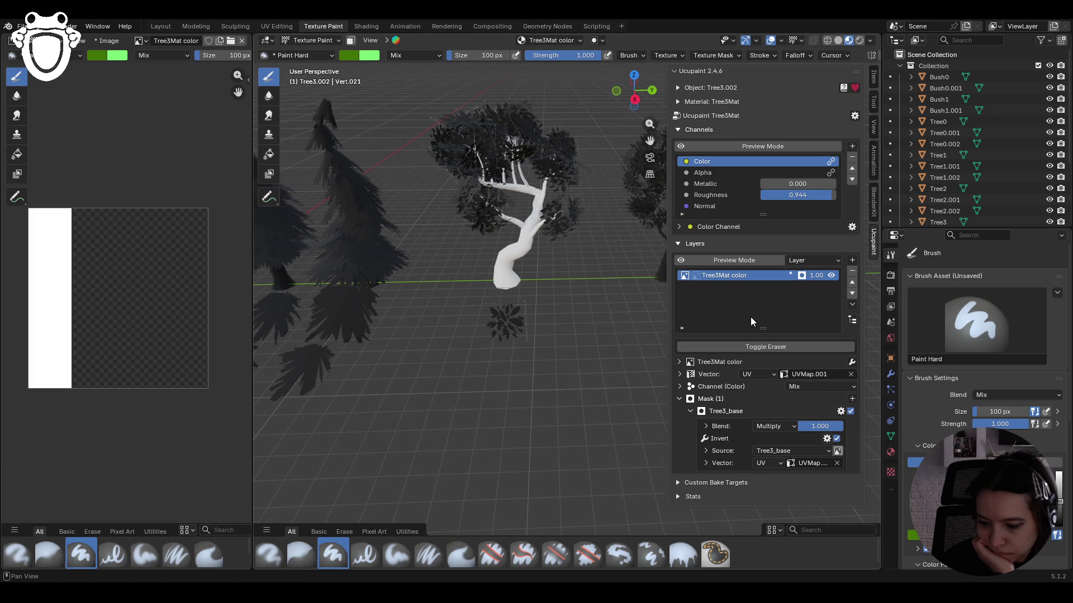
click(787, 173)
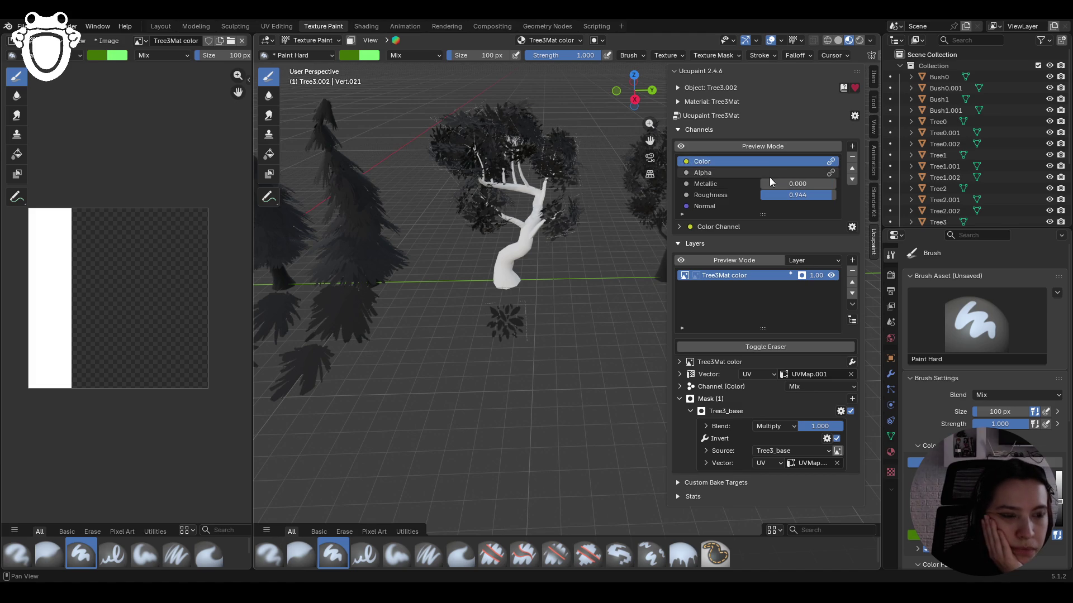
click(727, 186)
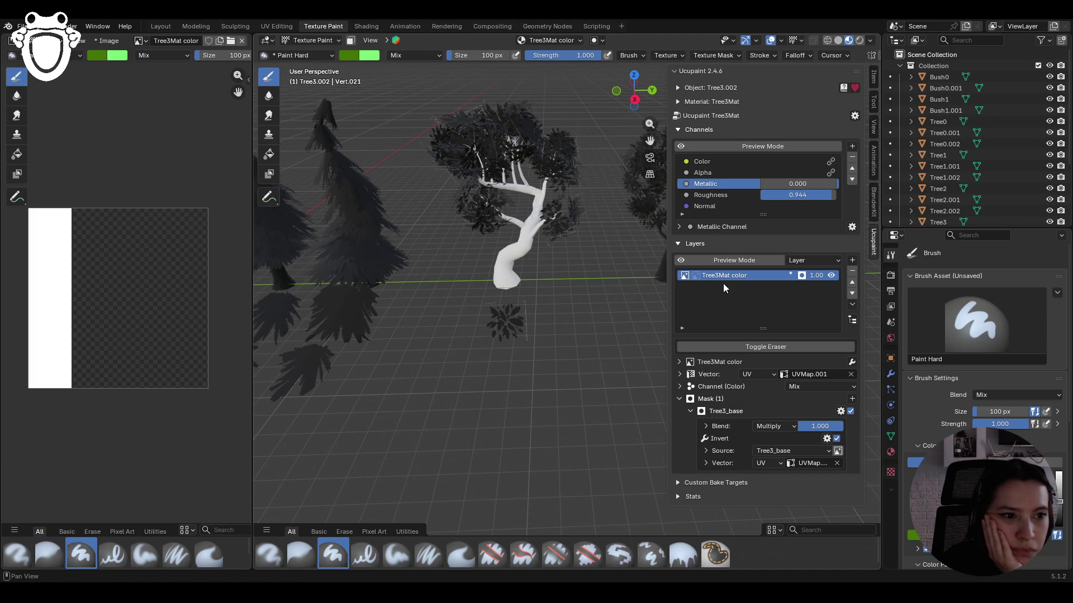
click(696, 276)
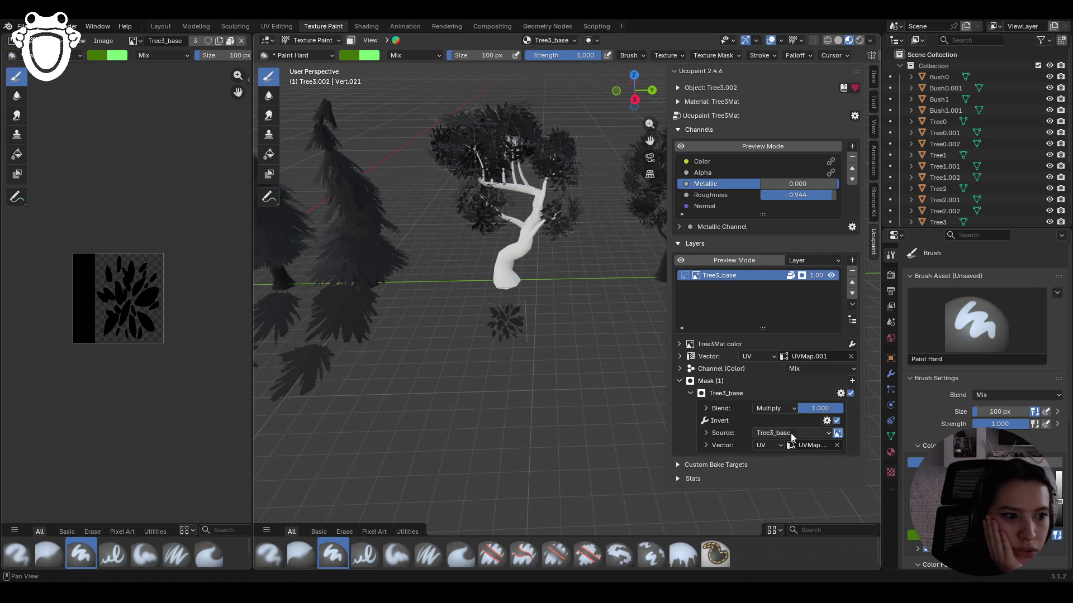
click(828, 422)
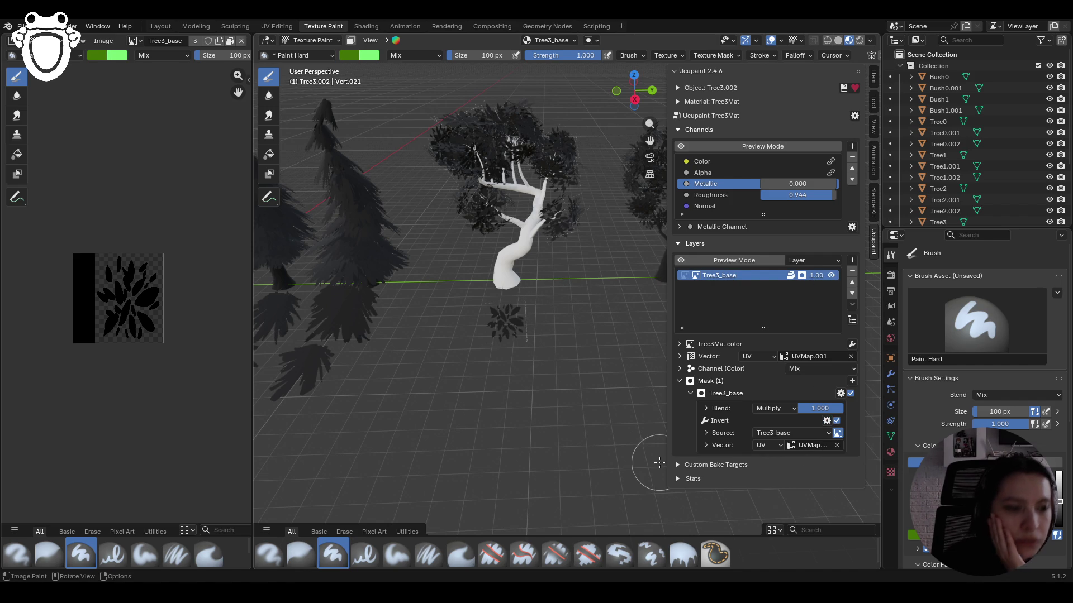
key(ctrl+z)
key(ctrl+z)
key(ctrl+z)
key(ctrl+z)
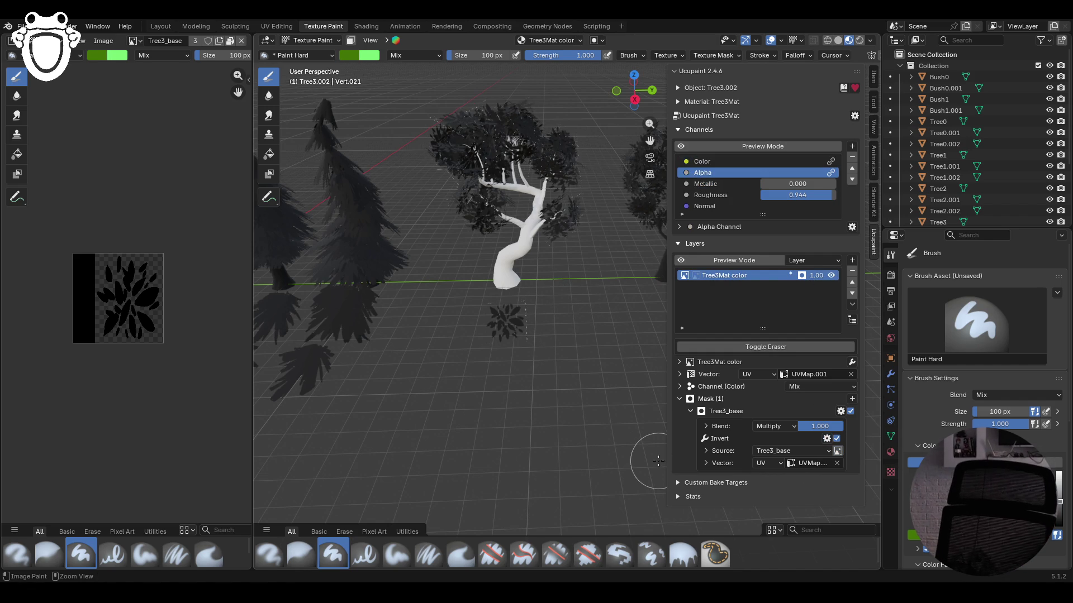
key(ctrl+z)
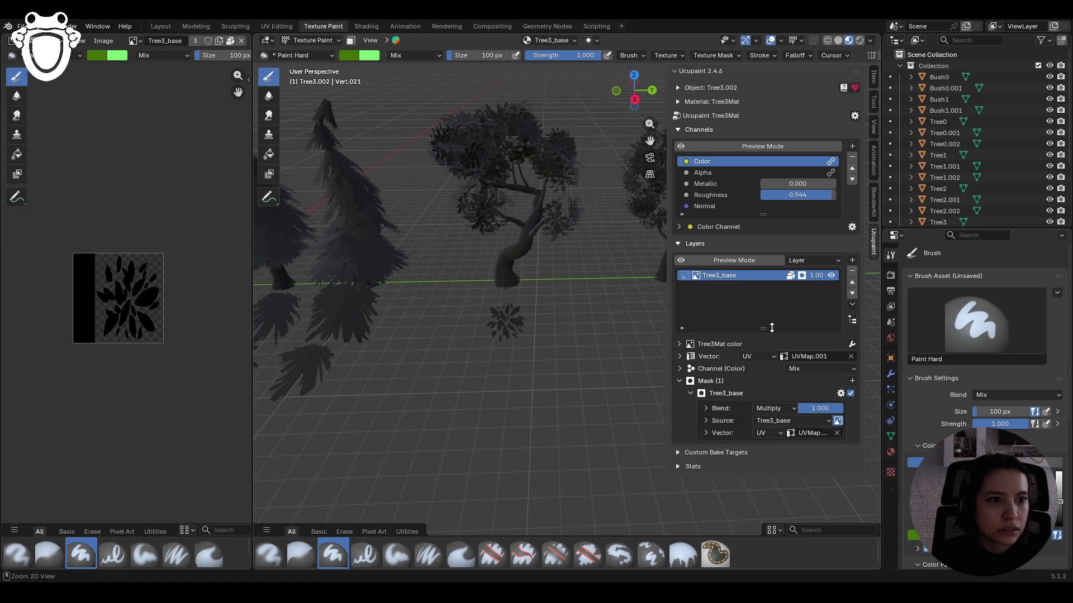
key(ctrl+z)
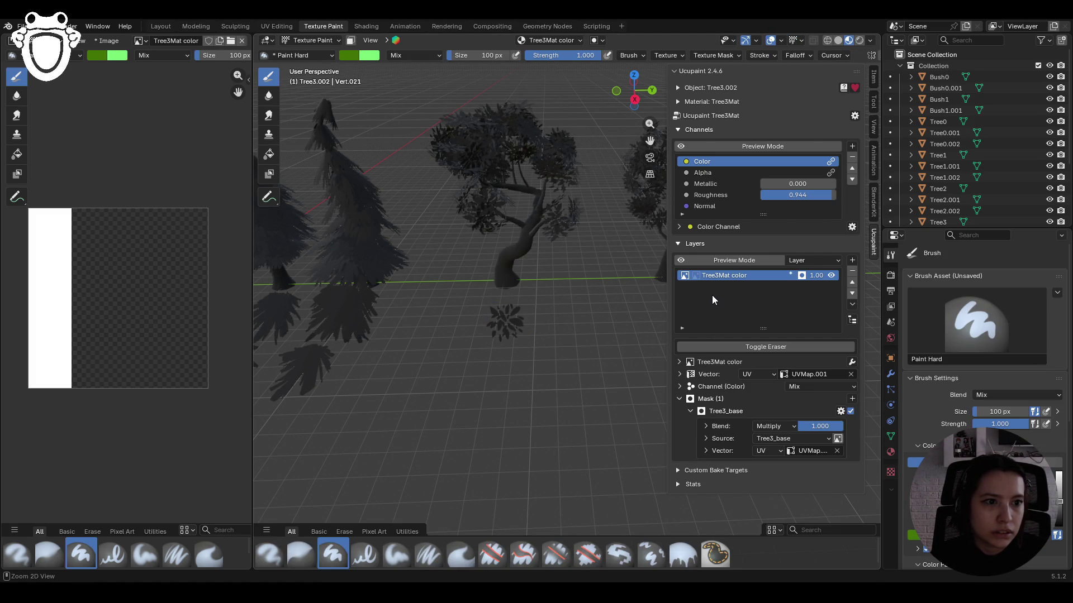
- Undo the Tree3_base mask so the trunk shows plain white again
key(ctrl+z)
key(ctrl+shift+z)
key(ctrl+z)
key(ctrl+z)
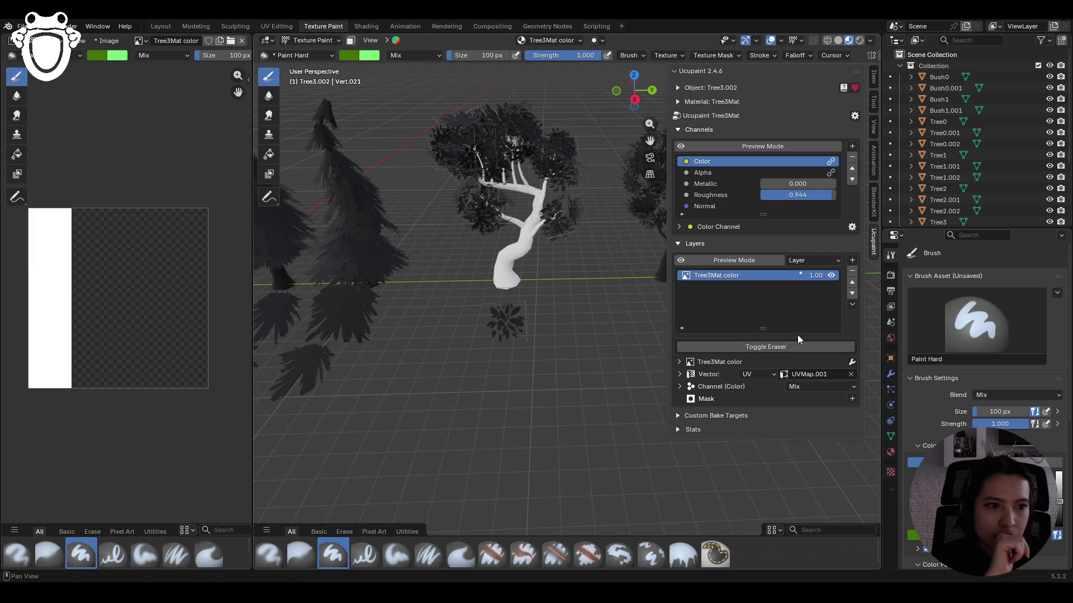
- Add Tree3_base as the color layer's mask using its Alpha channel
click(853, 399)
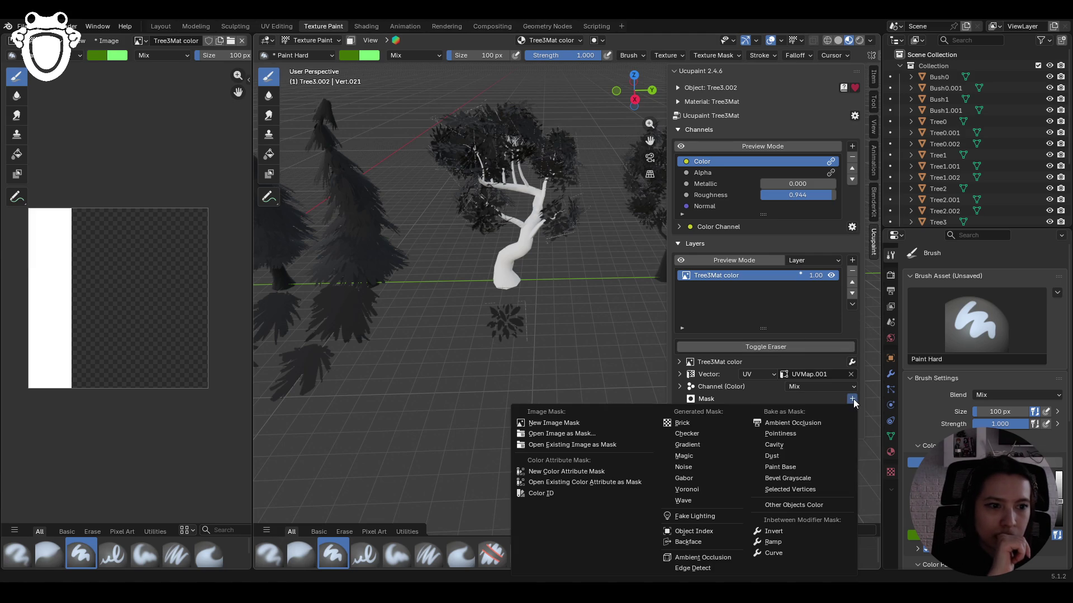
click(616, 443)
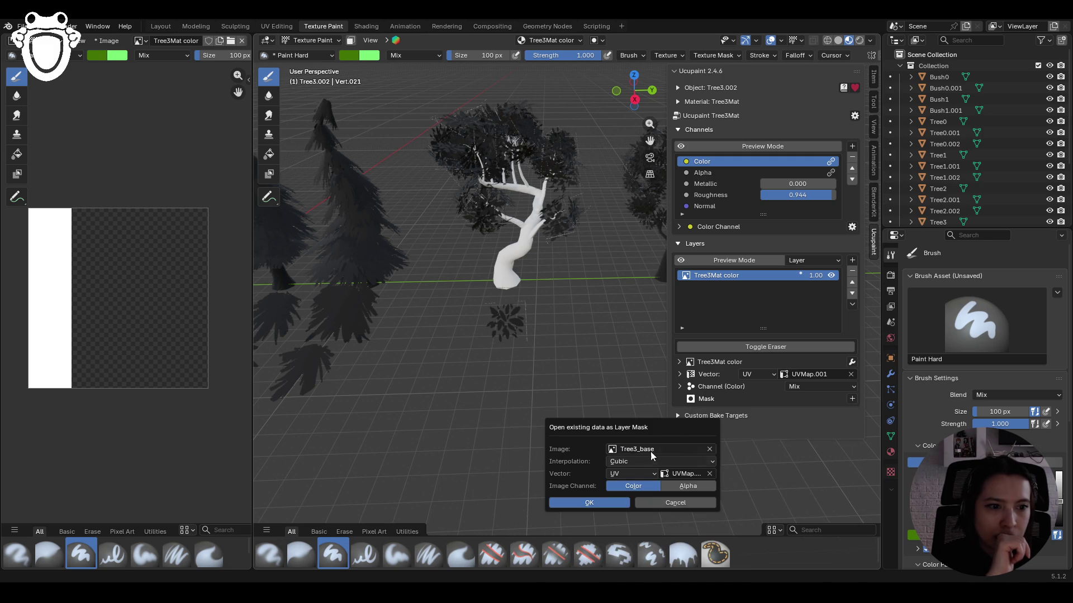
click(702, 488)
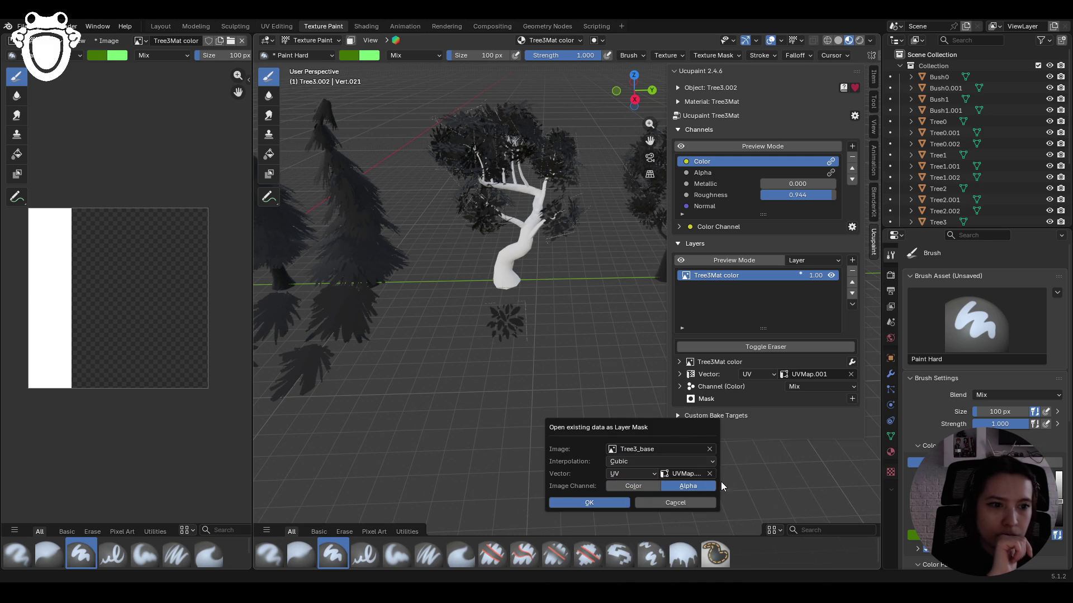
click(599, 502)
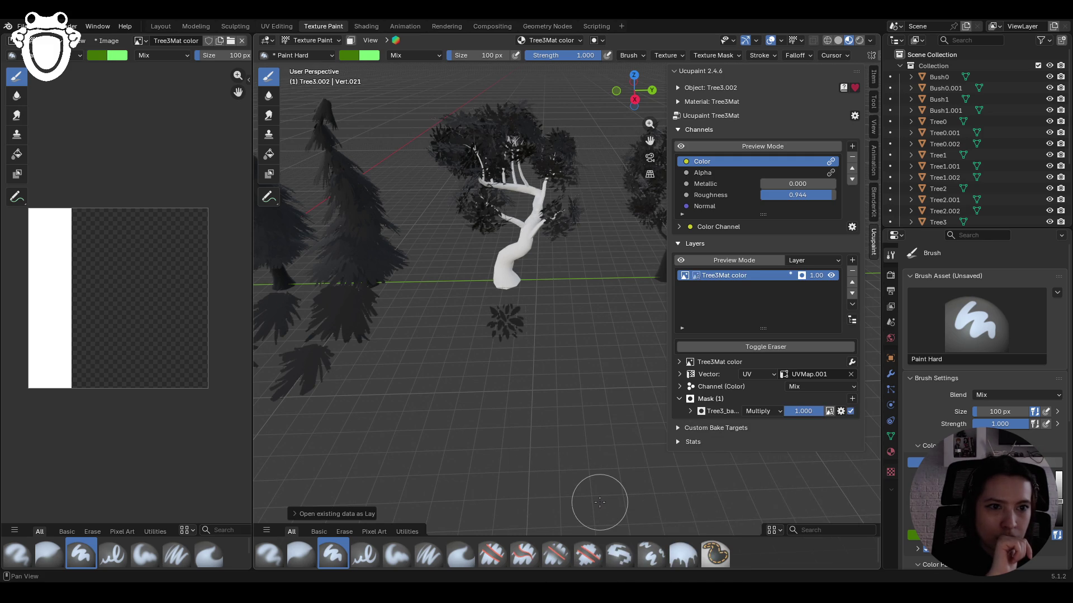
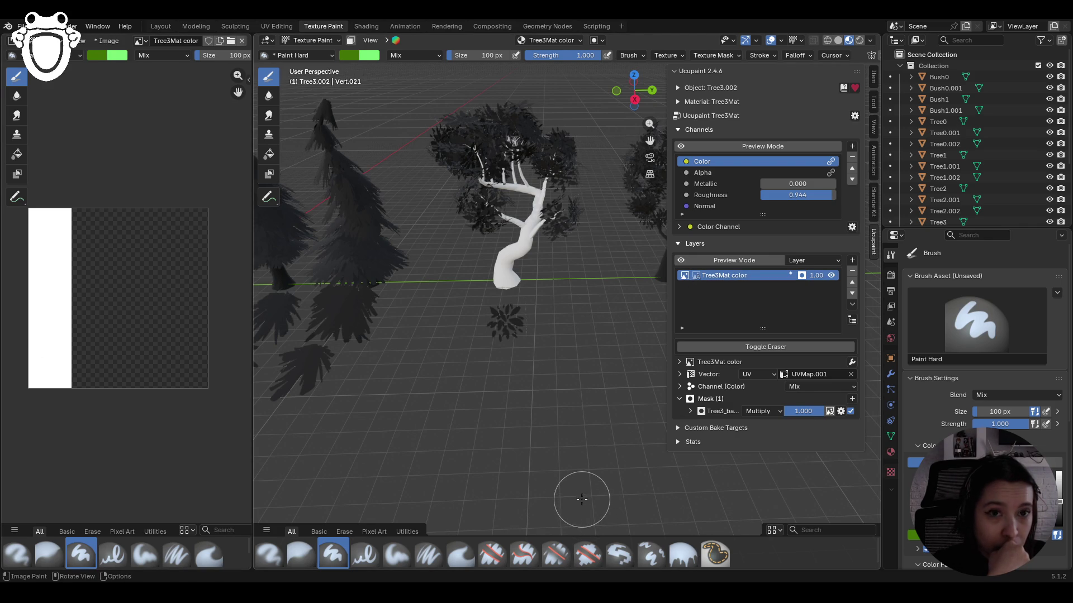
- Open the Tree3_base leaf mask for painting with the Fill brush set to white
click(694, 277)
click(683, 555)
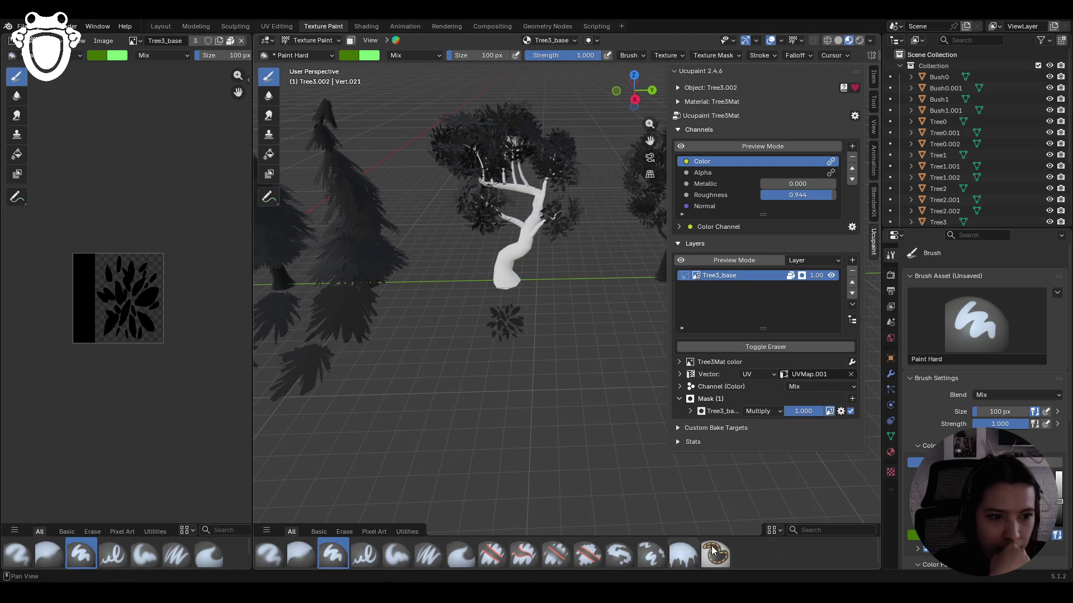
drag(1058, 489, 1058, 460)
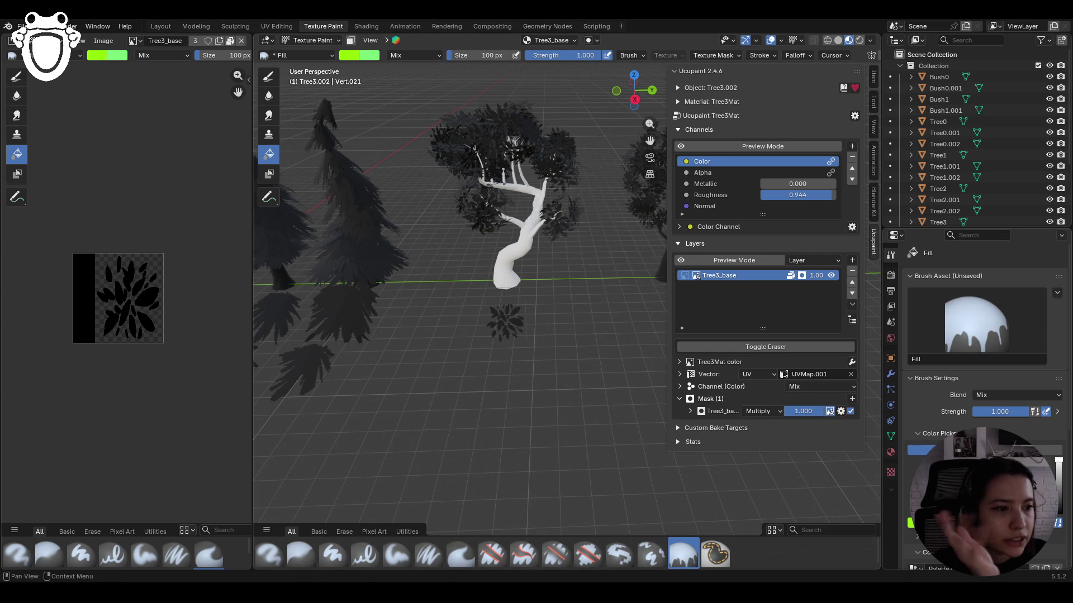
click(922, 449)
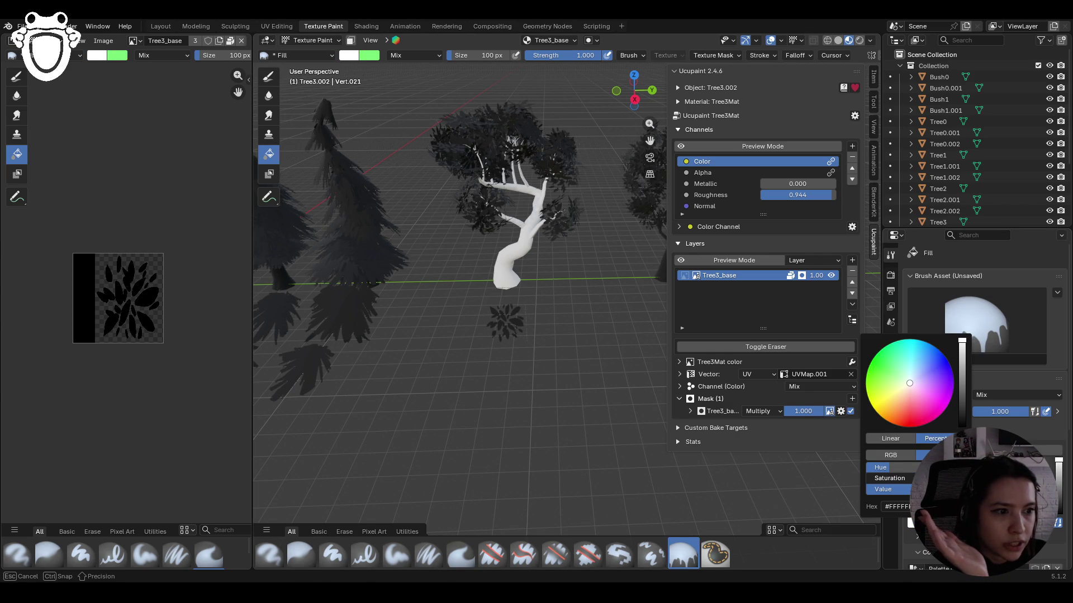
- Fill two leaves white on the mask and zoom in on the tree
click(148, 301)
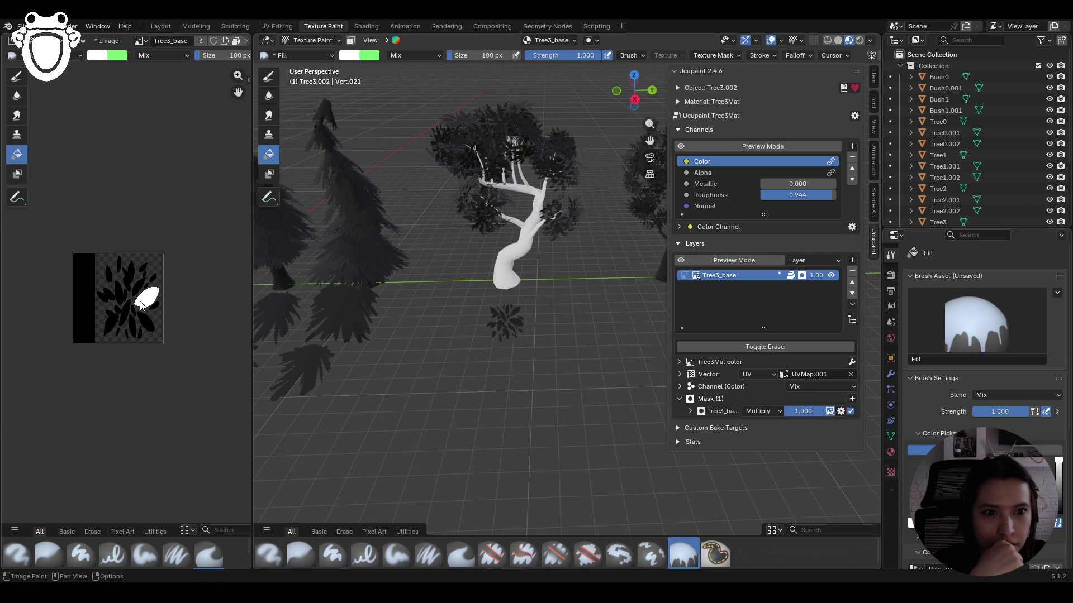
click(141, 286)
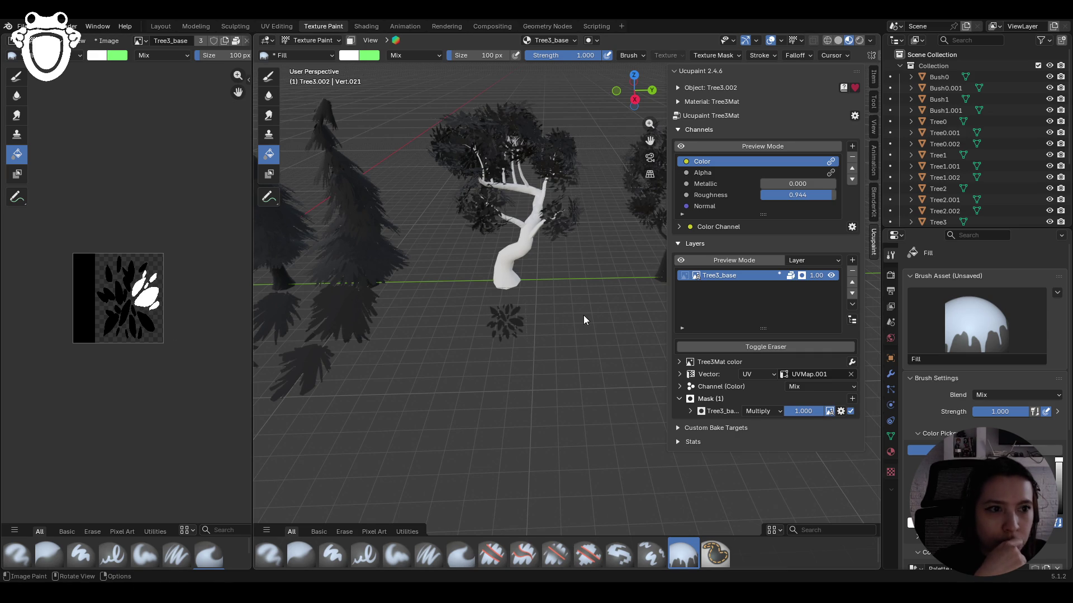
scroll(489, 336, up, 3)
mouse_move(489, 337)
middle_down()
mouse_move(500, 351)
mouse_move(525, 340)
mouse_move(497, 343)
middle_up()
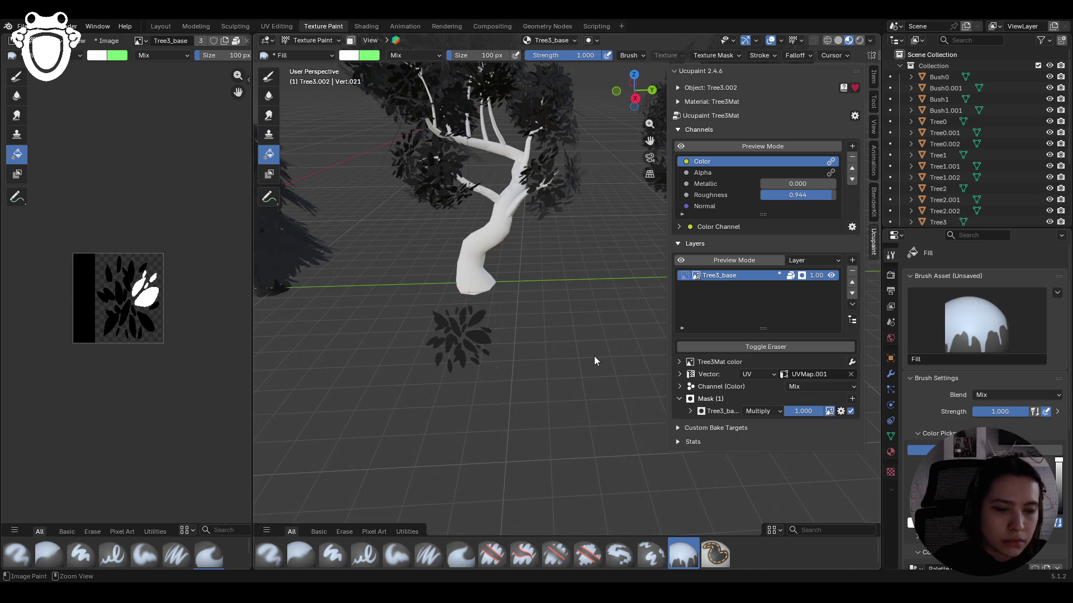
- Show the Tree3Mat color layer's white image in the Image Editor instead of the leaf mask
click(684, 275)
click(684, 274)
click(686, 276)
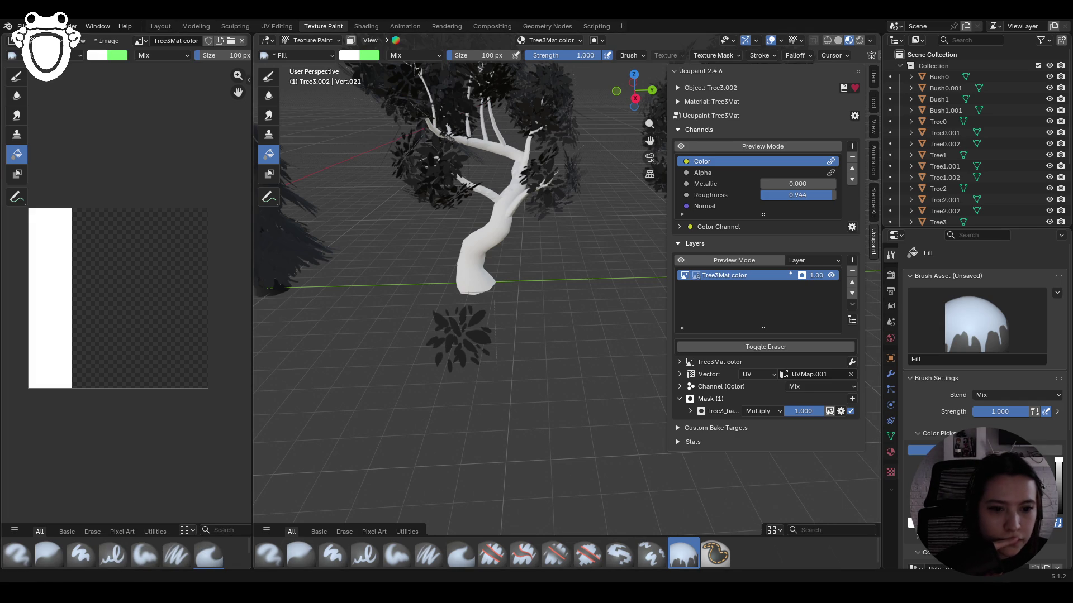
scroll(464, 402, down, 6)
mouse_move(460, 399)
middle_down()
mouse_move(421, 398)
mouse_move(425, 431)
mouse_move(437, 415)
middle_up()
- Orbit and zoom around the white tree to inspect it from several angles
scroll(436, 415, up, 4)
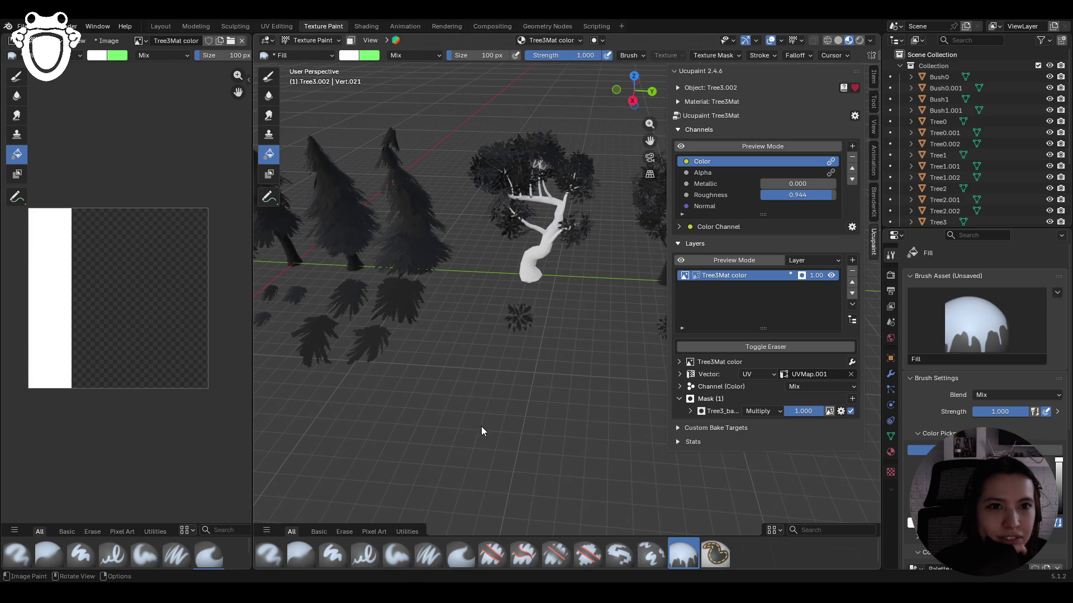
scroll(484, 421, up, 3)
scroll(475, 343, up, 2)
middle_drag(478, 352, 491, 351)
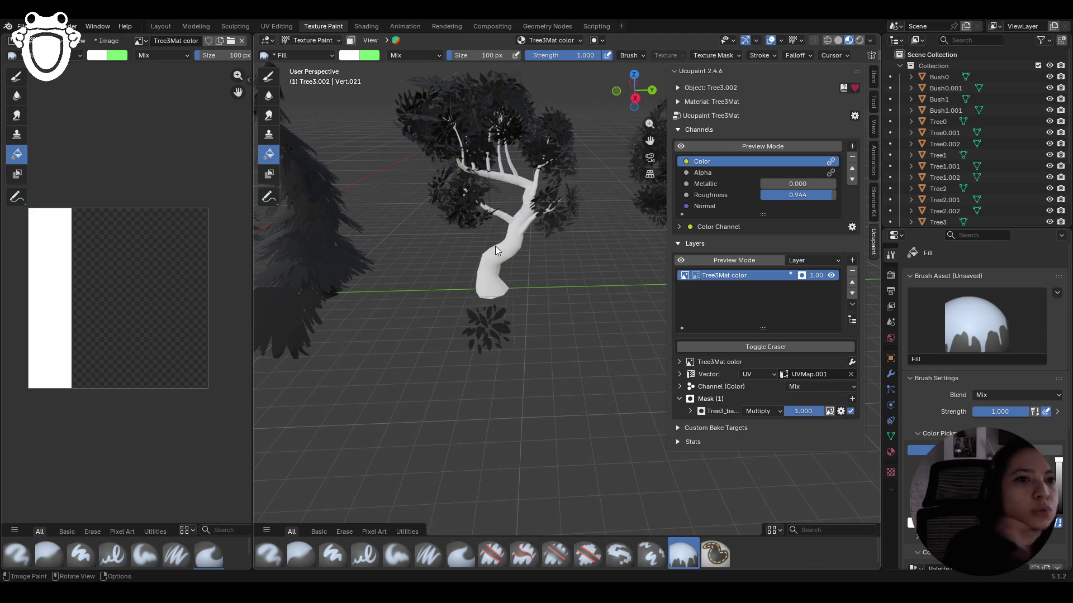
middle_drag(495, 246, 505, 251)
mouse_move(482, 395)
middle_down()
mouse_move(486, 382)
mouse_move(404, 381)
mouse_move(503, 363)
middle_up()
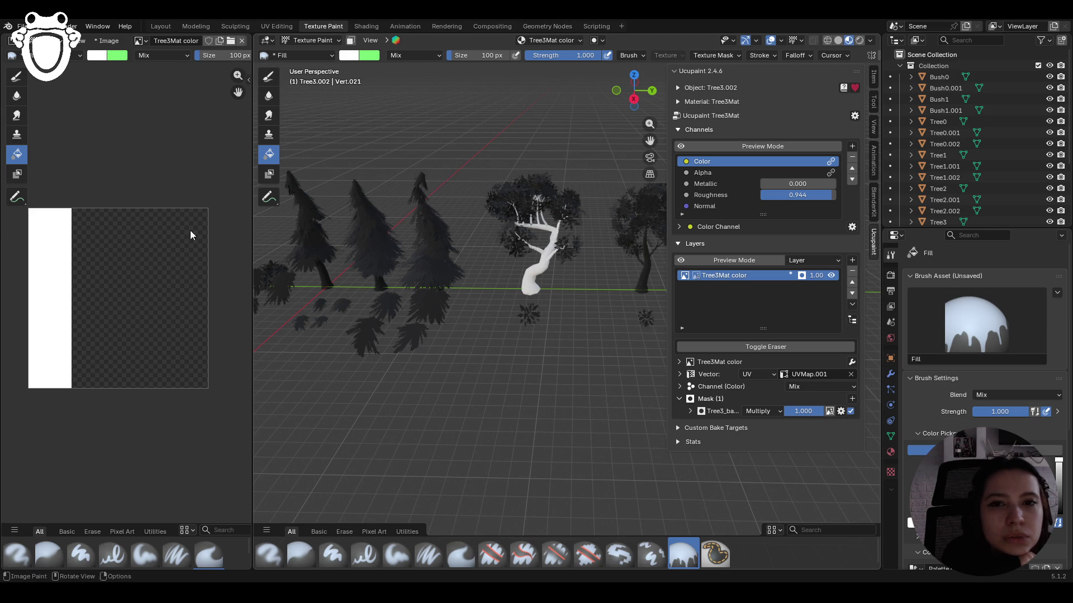
scroll(190, 230, down, 4)
scroll(230, 273, up, 3)
middle_drag(571, 376, 514, 363)
click(312, 40)
- Switch to Object Mode and select the branches object Tree3.001
click(313, 54)
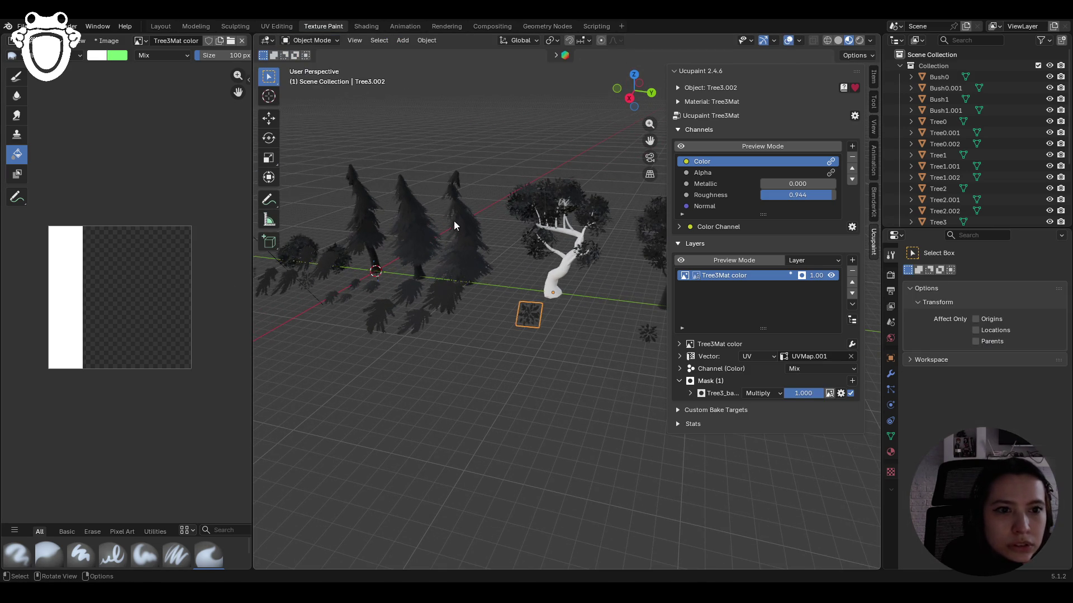
click(563, 284)
middle_drag(566, 287, 581, 298)
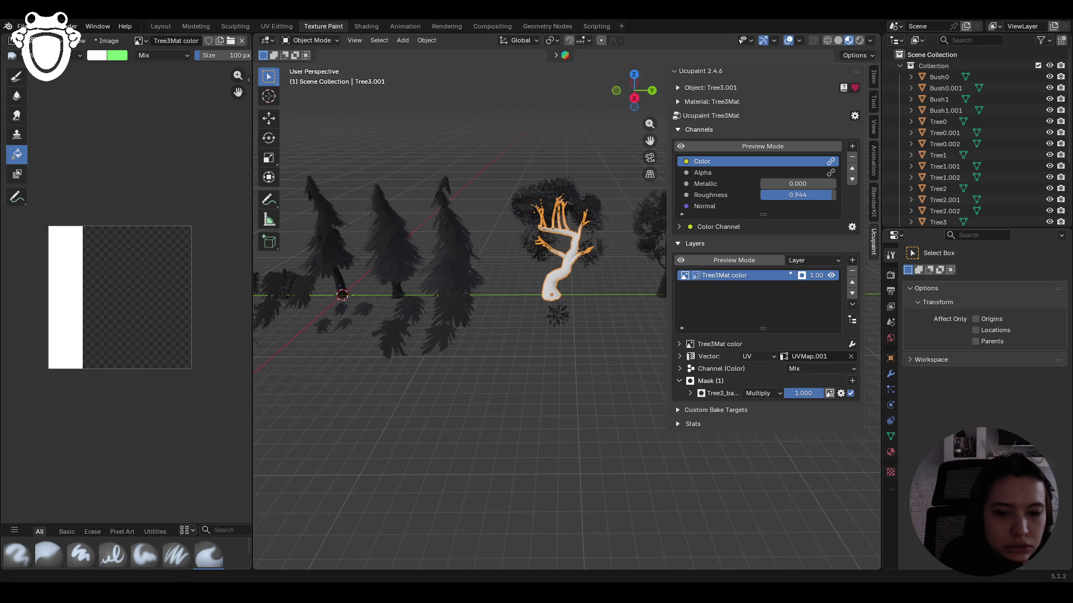
mouse_move(538, 410)
middle_down()
mouse_move(508, 426)
mouse_move(532, 420)
middle_up()
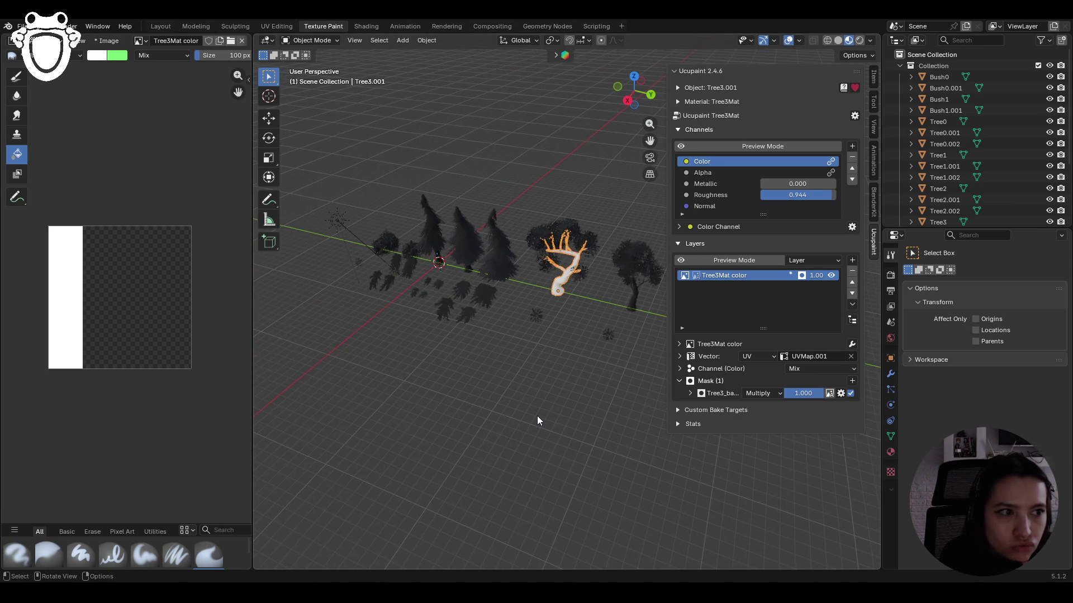
scroll(551, 408, up, 5)
mouse_move(560, 394)
middle_down()
mouse_move(593, 369)
mouse_move(503, 414)
mouse_move(557, 399)
mouse_move(546, 388)
middle_up()
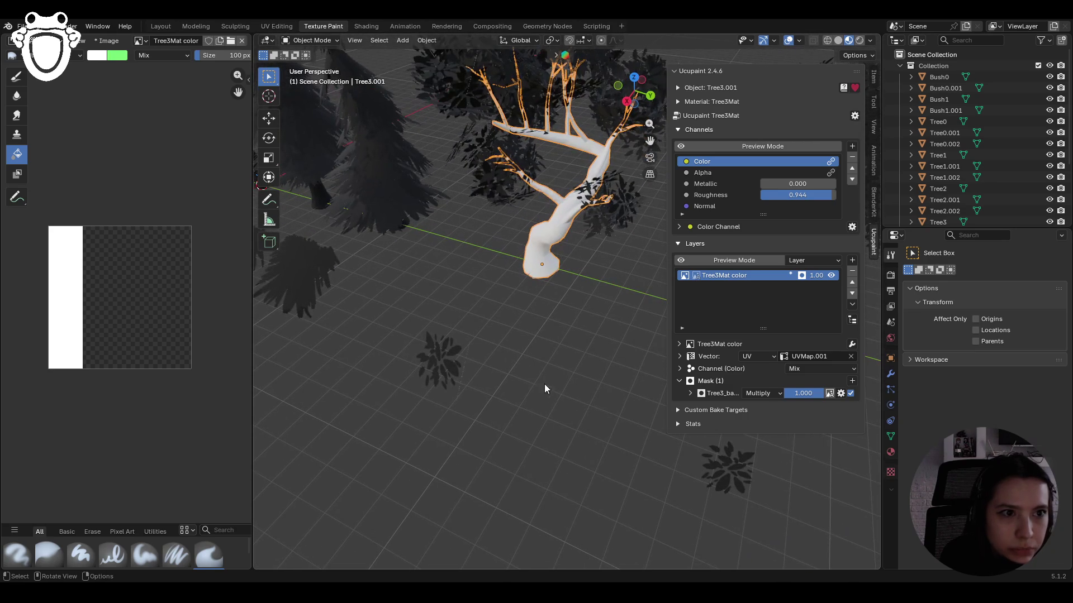
- Select the Tree3 foliage object and frame the view on it
click(446, 377)
click(621, 200)
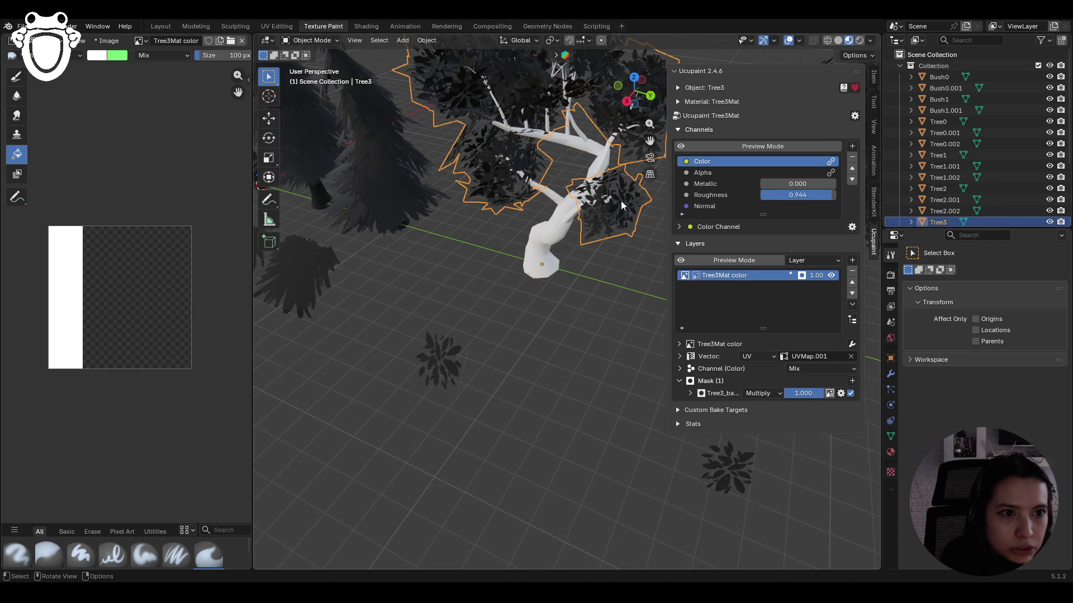
key(KP_Decimal)
scroll(1011, 183, down, 5)
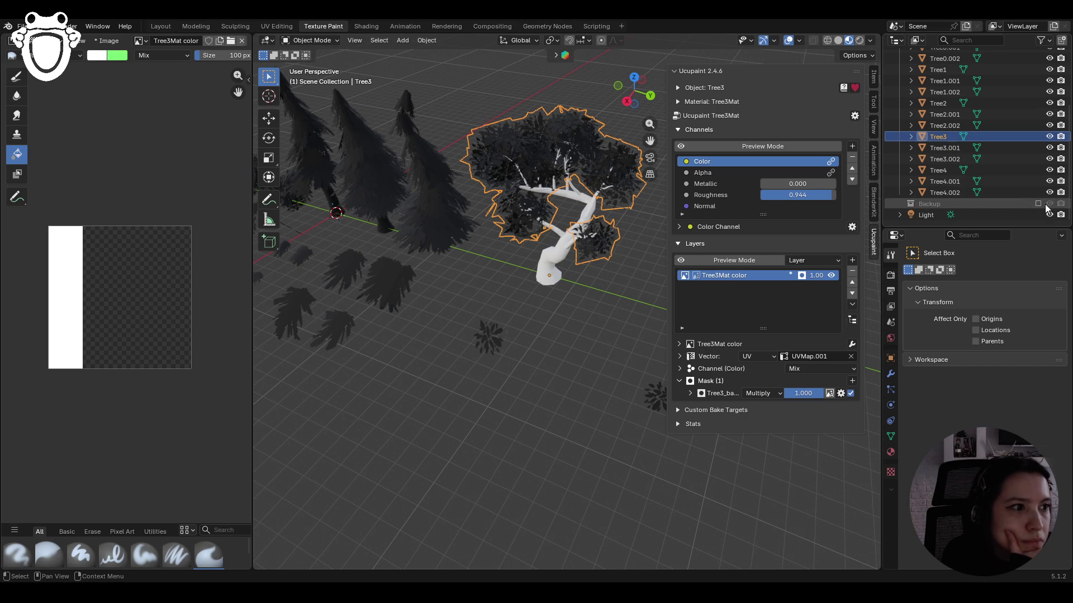
- Show the Backup collection's preset trees beside the white tree
click(1038, 203)
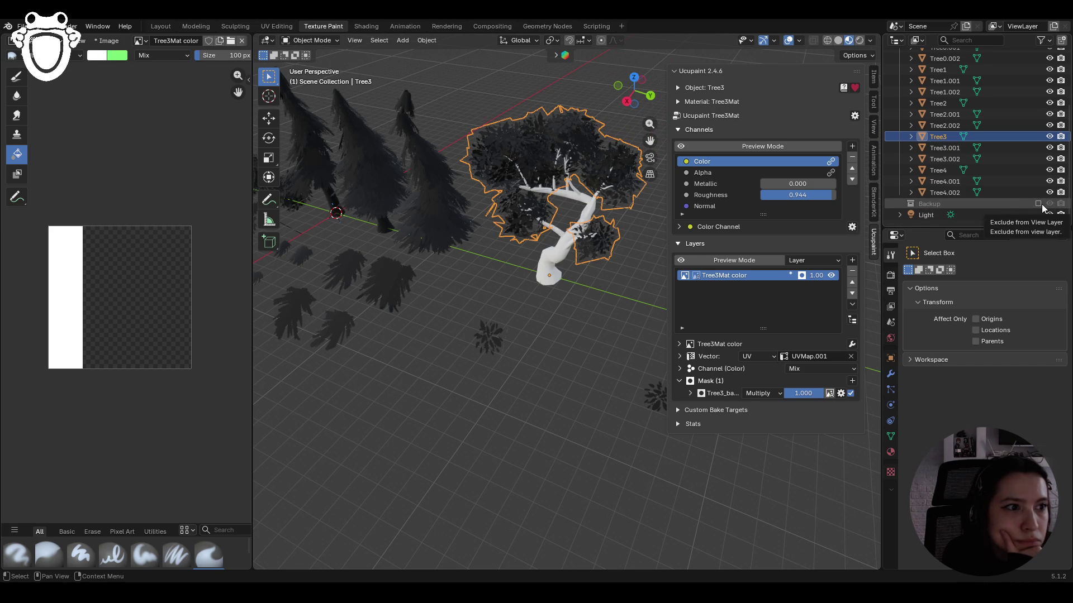
mouse_move(452, 173)
middle_down()
mouse_move(477, 170)
mouse_move(300, 156)
mouse_move(868, 44)
middle_up()
click(860, 41)
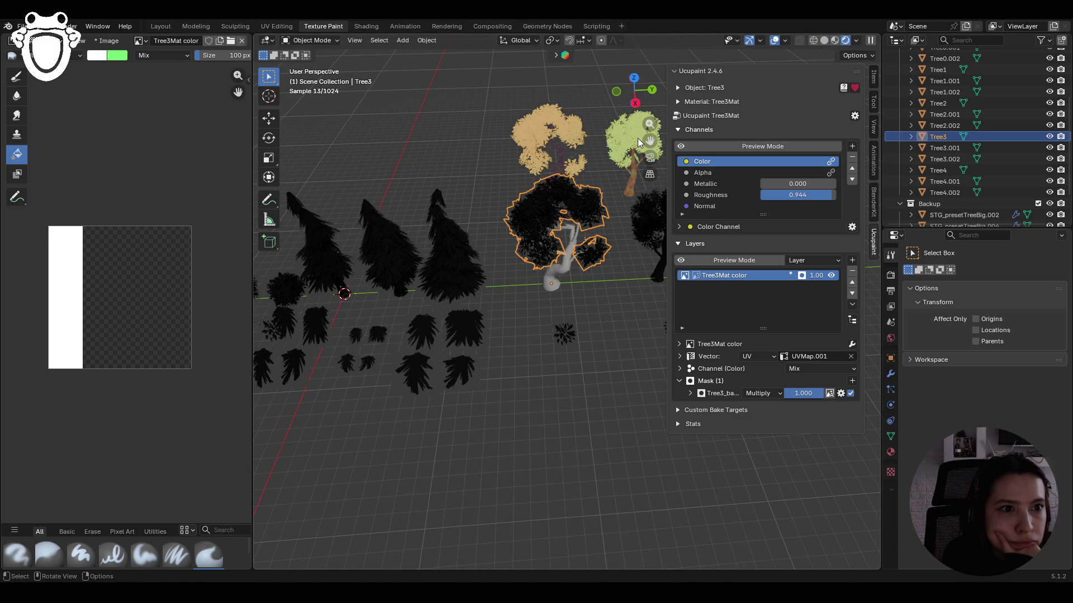
- Return the viewport from Rendered to Material Preview shading
drag(638, 138, 599, 205)
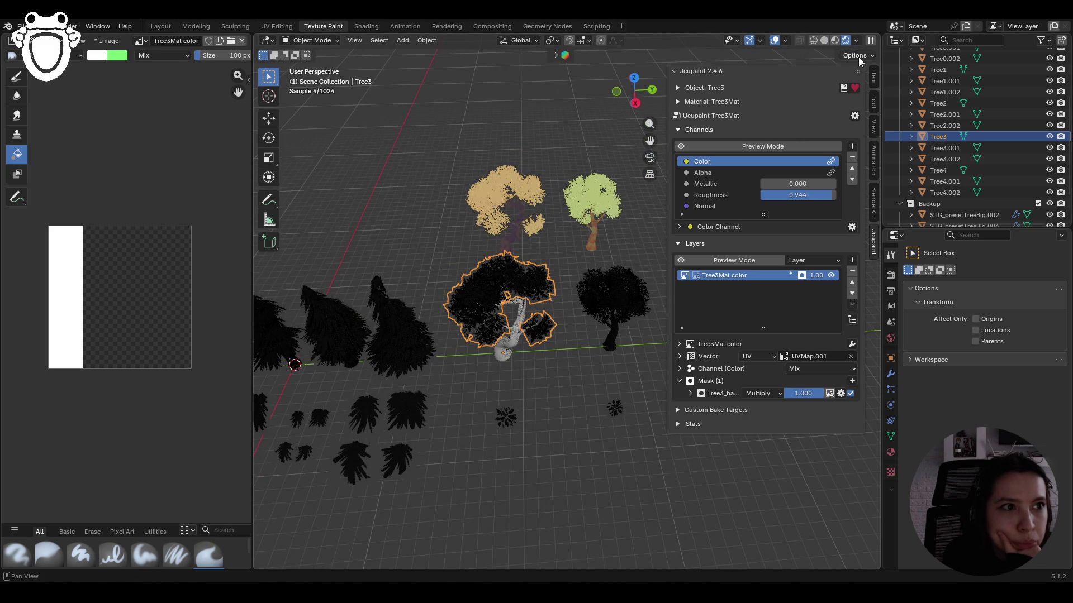
click(836, 40)
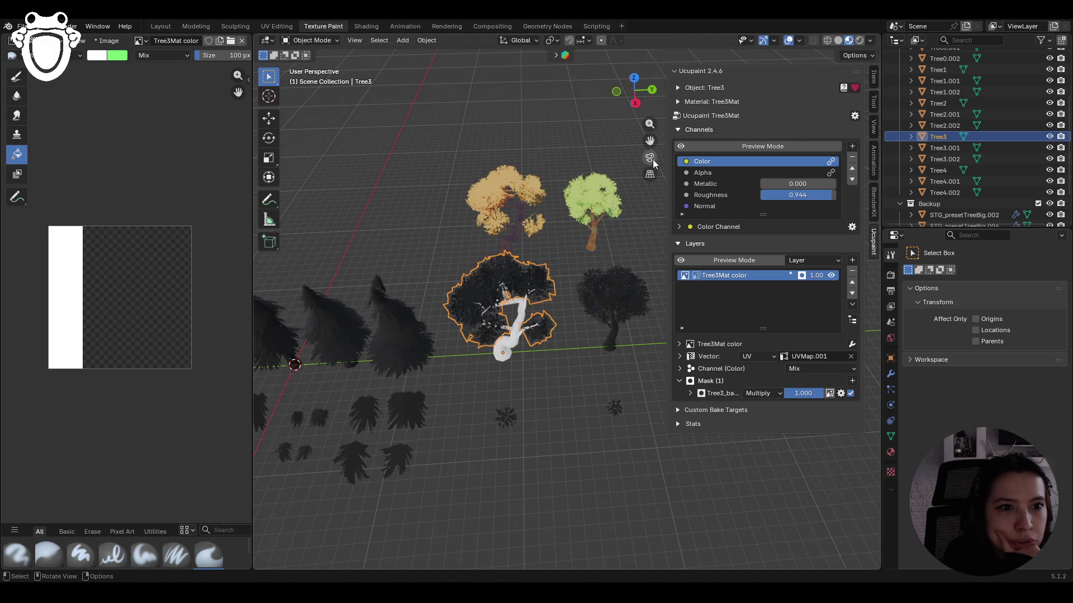
mouse_move(647, 140)
middle_down()
mouse_move(534, 340)
mouse_move(447, 313)
middle_up()
scroll(999, 212, down, 2)
scroll(1000, 212, down, 1)
- Hide the Backup collection again and leave the channel preview off
click(1038, 159)
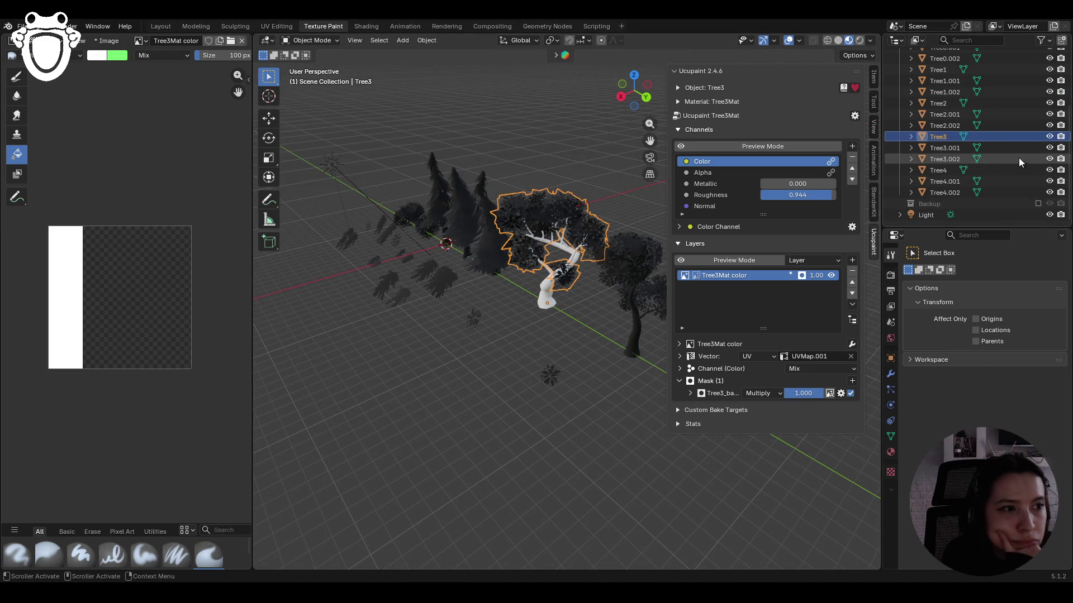
scroll(952, 204, up, 2)
mouse_move(536, 223)
middle_down()
mouse_move(598, 197)
mouse_move(579, 240)
middle_up()
scroll(579, 240, up, 4)
scroll(581, 243, down, 1)
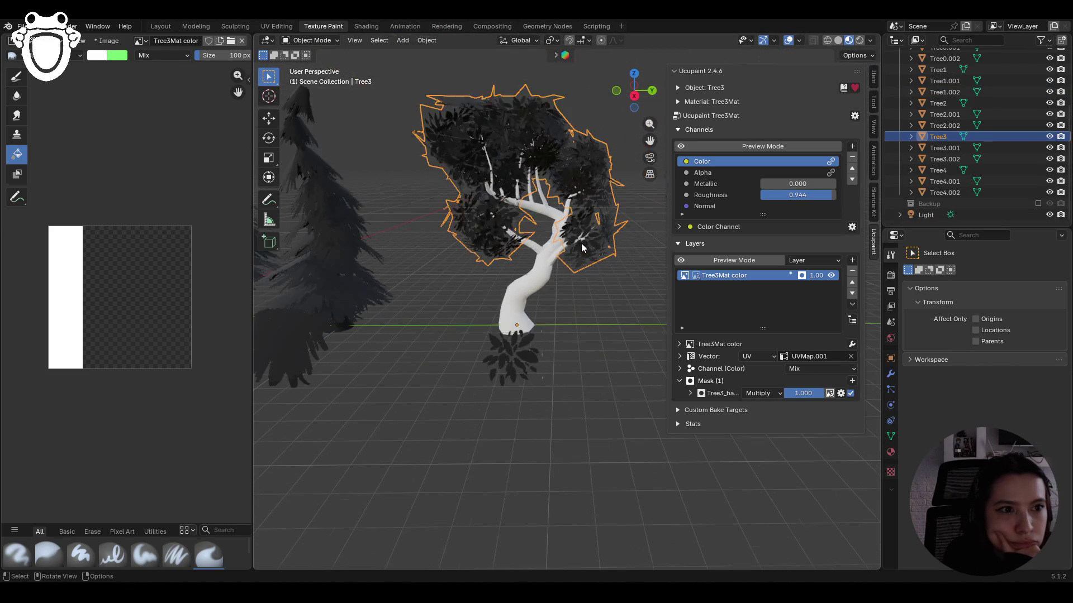
click(682, 148)
click(682, 148)
- Preview Tree3's Color channel and compare the Tree3_base image with its leaf mask
click(681, 146)
mouse_move(598, 302)
middle_down()
mouse_move(561, 316)
mouse_move(590, 316)
mouse_move(533, 320)
mouse_move(587, 303)
middle_up()
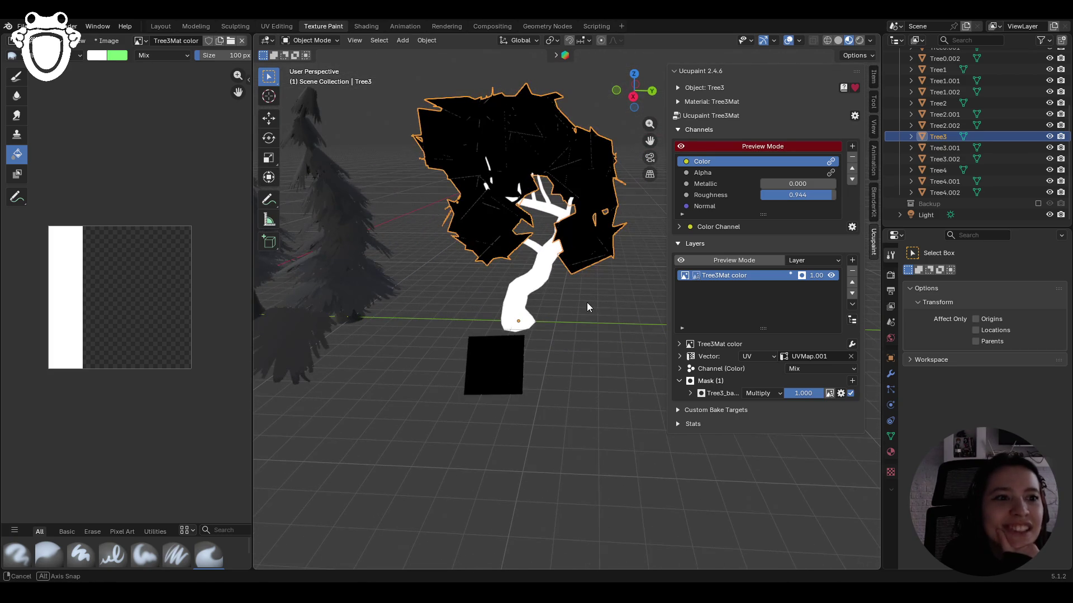
click(696, 277)
click(685, 276)
click(692, 276)
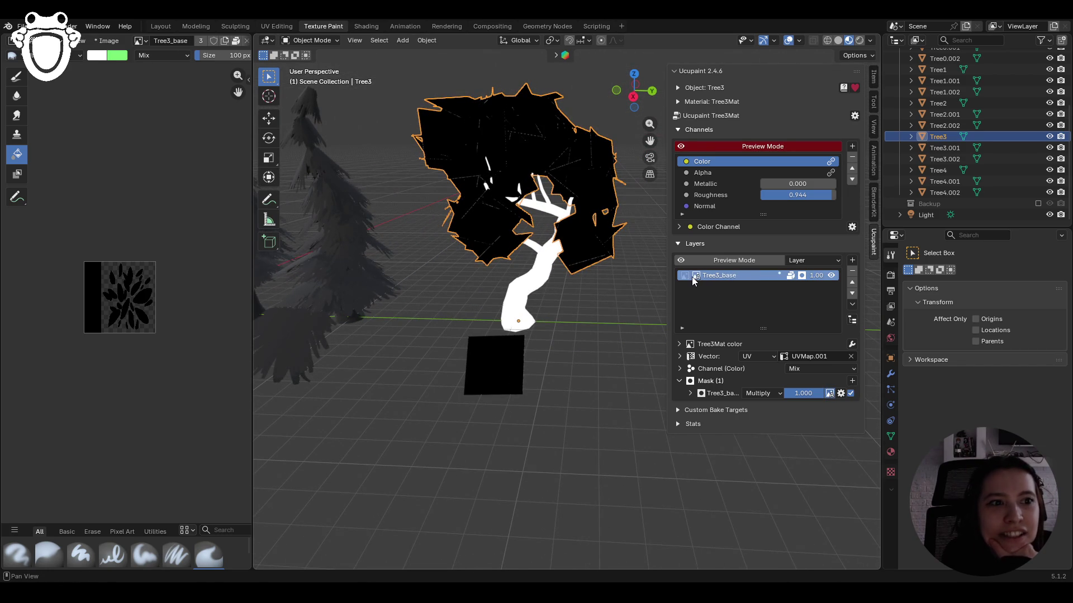
- Set Tree3's Roughness to 1.000
mouse_move(595, 324)
middle_down()
mouse_move(576, 331)
mouse_move(555, 310)
mouse_move(460, 316)
middle_up()
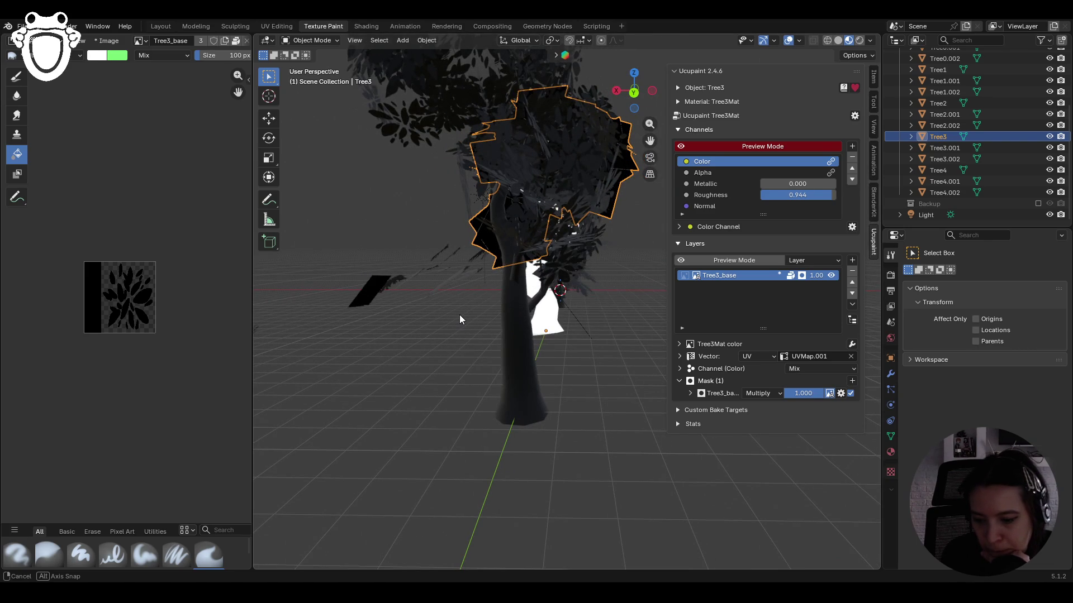
mouse_move(460, 319)
middle_down()
mouse_move(507, 316)
mouse_move(588, 338)
middle_up()
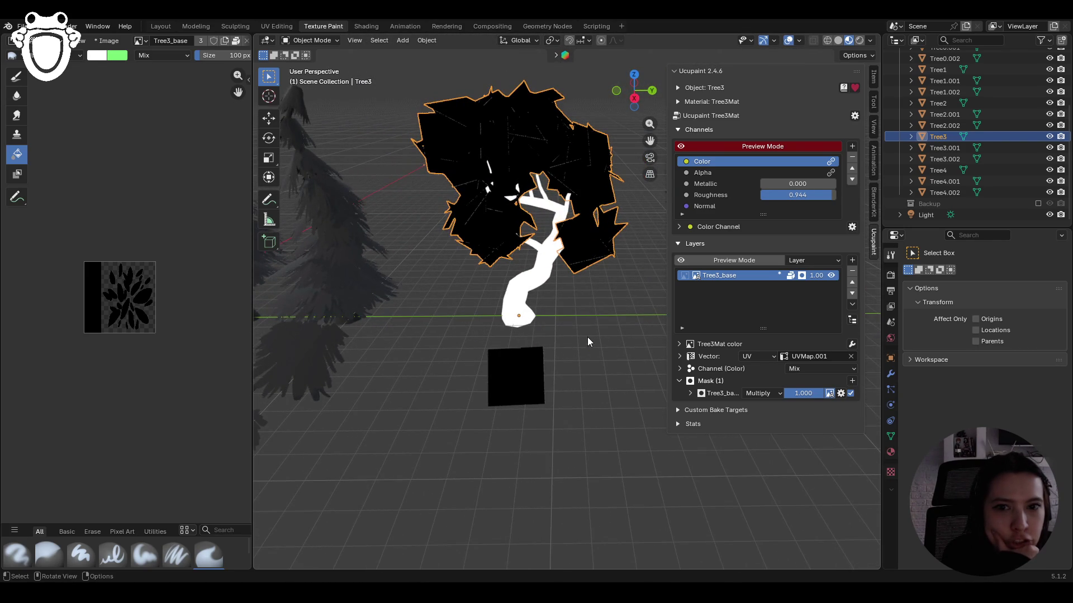
scroll(554, 373, up, 2)
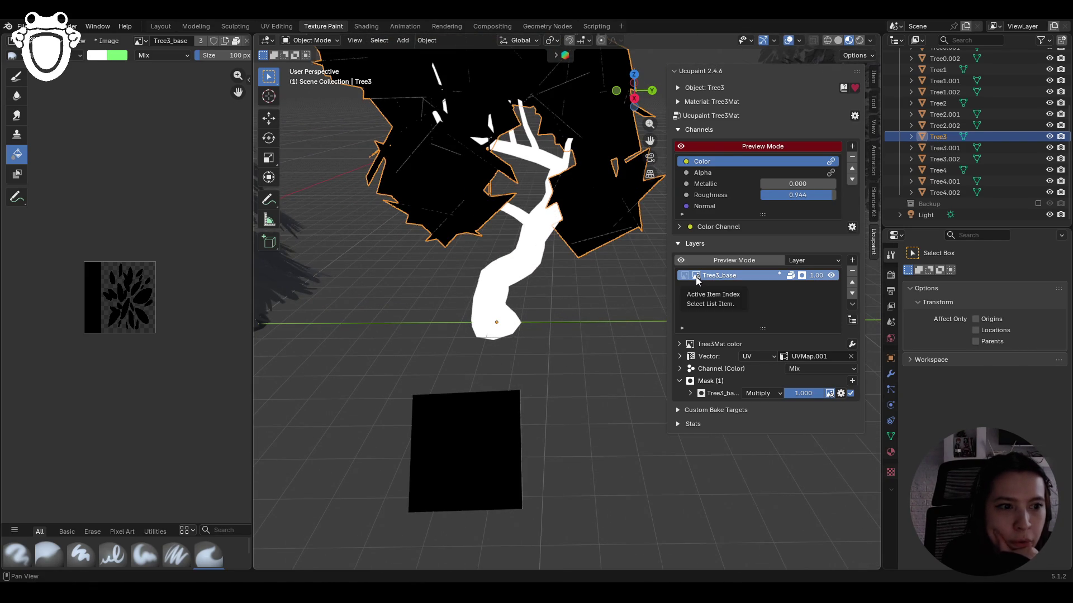
scroll(106, 306, up, 5)
scroll(33, 227, down, 1)
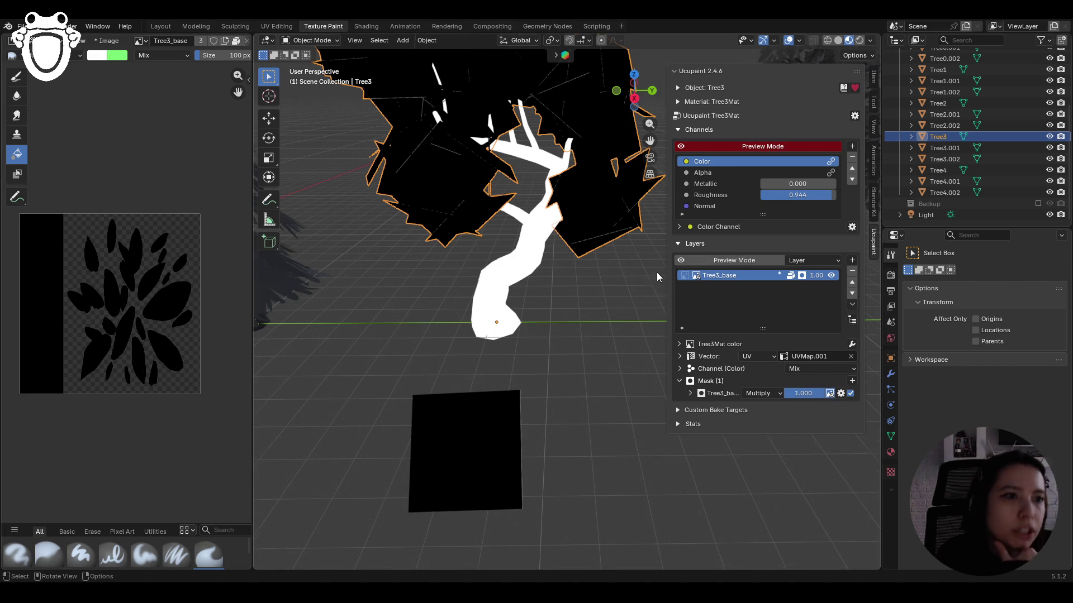
middle_drag(262, 357, 278, 370)
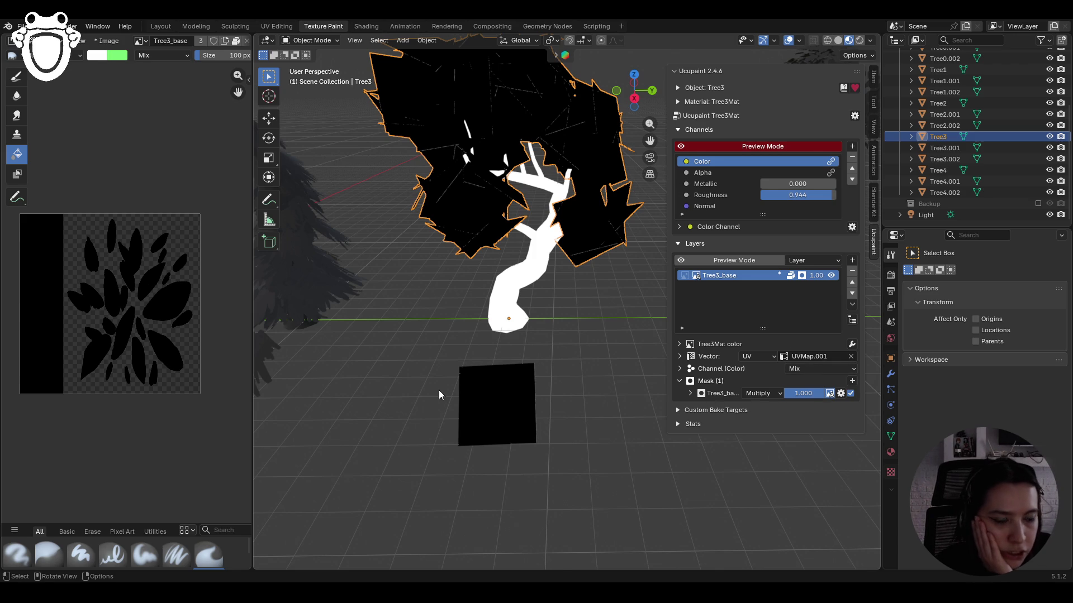
scroll(445, 398, down, 5)
scroll(559, 366, up, 5)
middle_drag(528, 370, 528, 374)
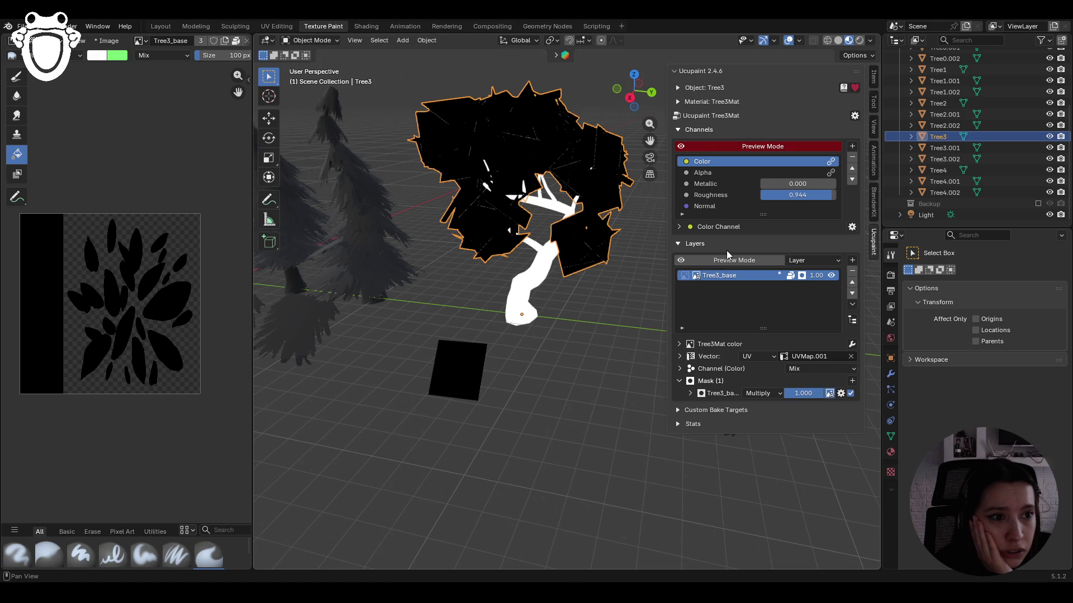
mouse_move(807, 194)
mouse_down()
mouse_move(838, 194)
mouse_move(807, 191)
mouse_up()
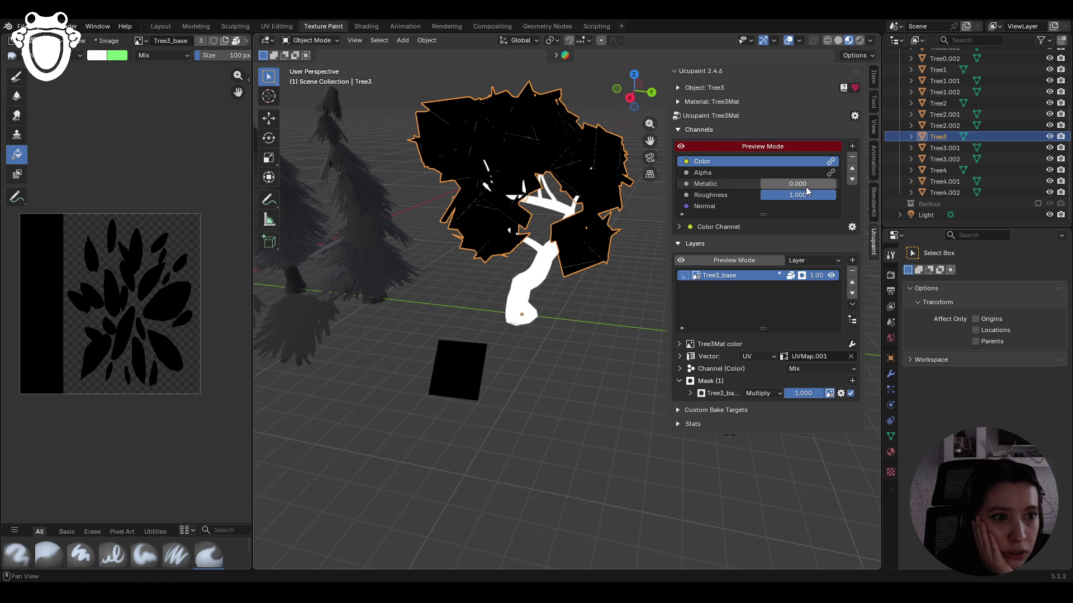
- Preview the Alpha channel and show the Tree3Mat color layer image in the Image Editor
click(828, 175)
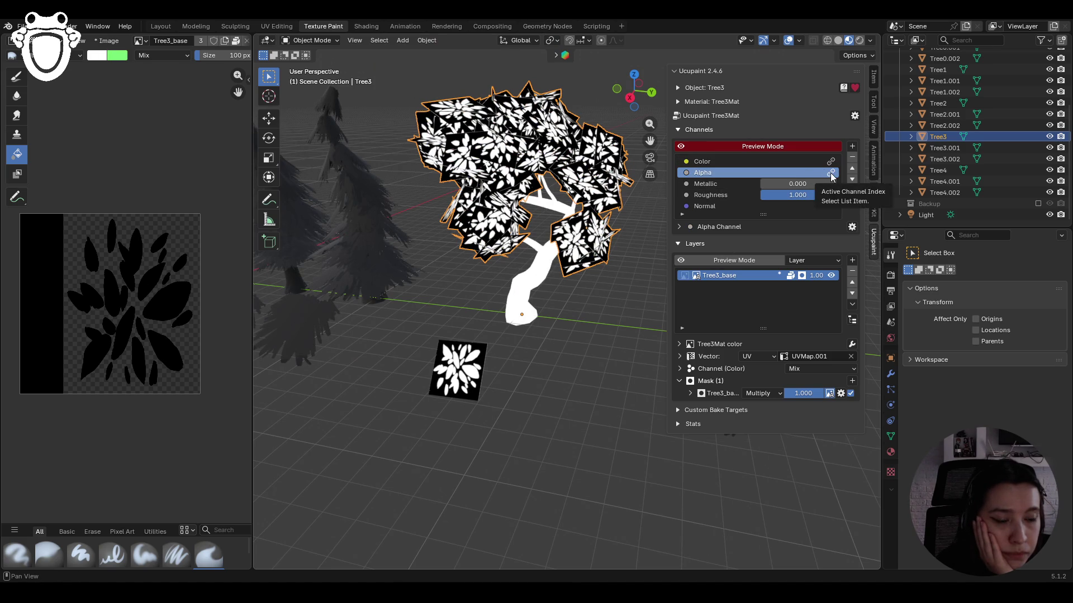
middle_drag(560, 317, 599, 305)
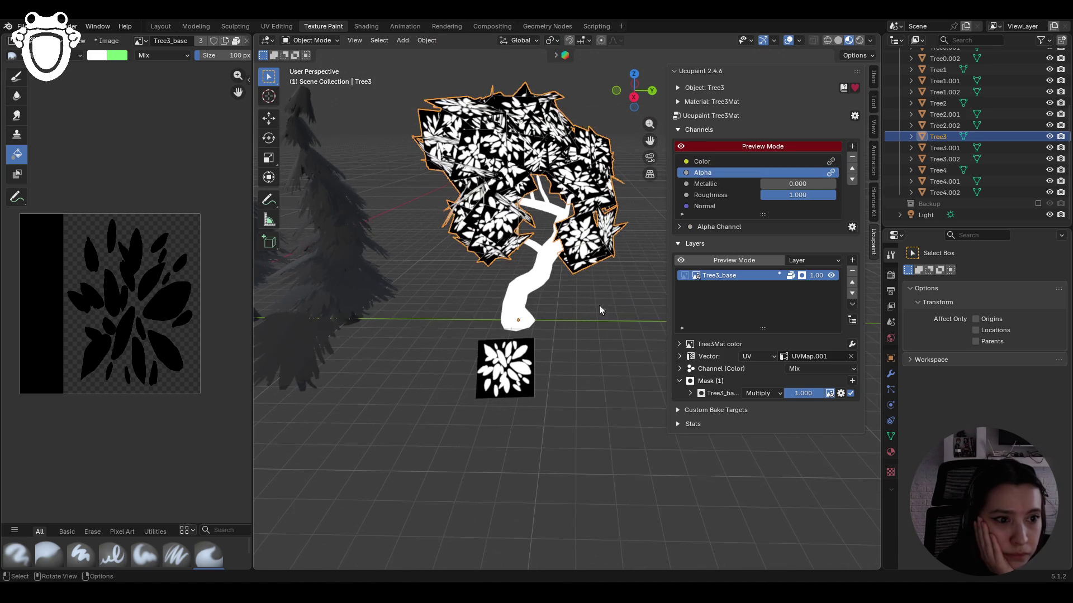
click(683, 275)
click(696, 276)
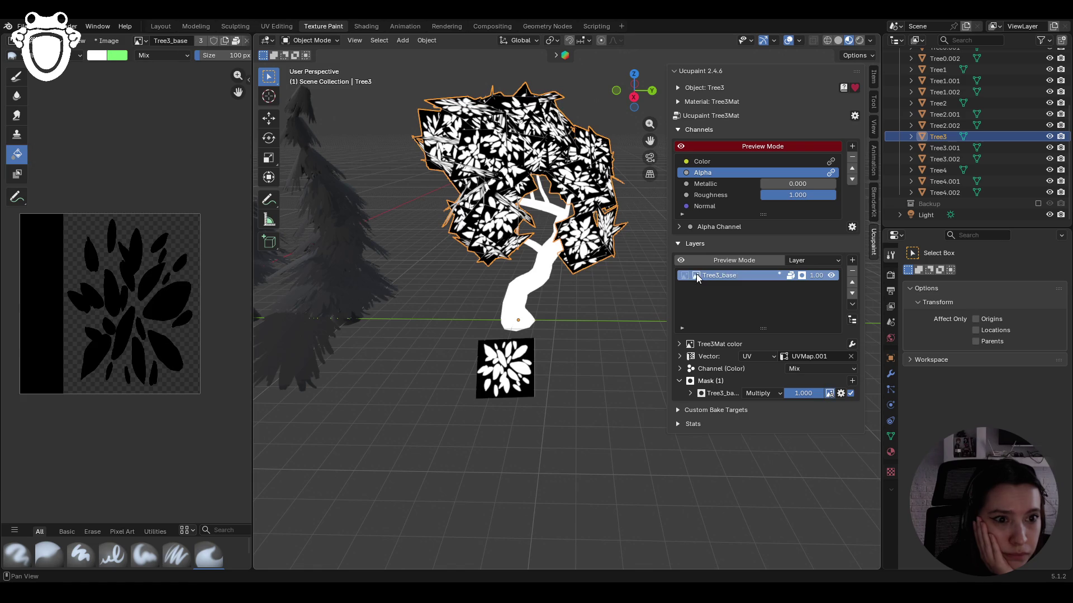
middle_drag(566, 307, 597, 302)
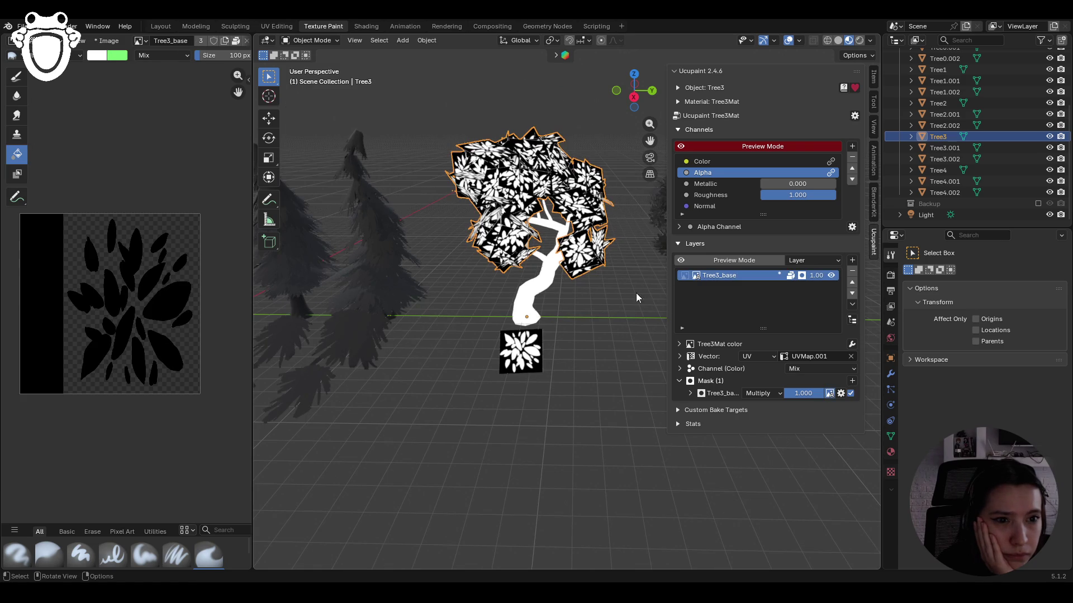
click(685, 277)
click(676, 147)
click(680, 146)
scroll(153, 337, down, 3)
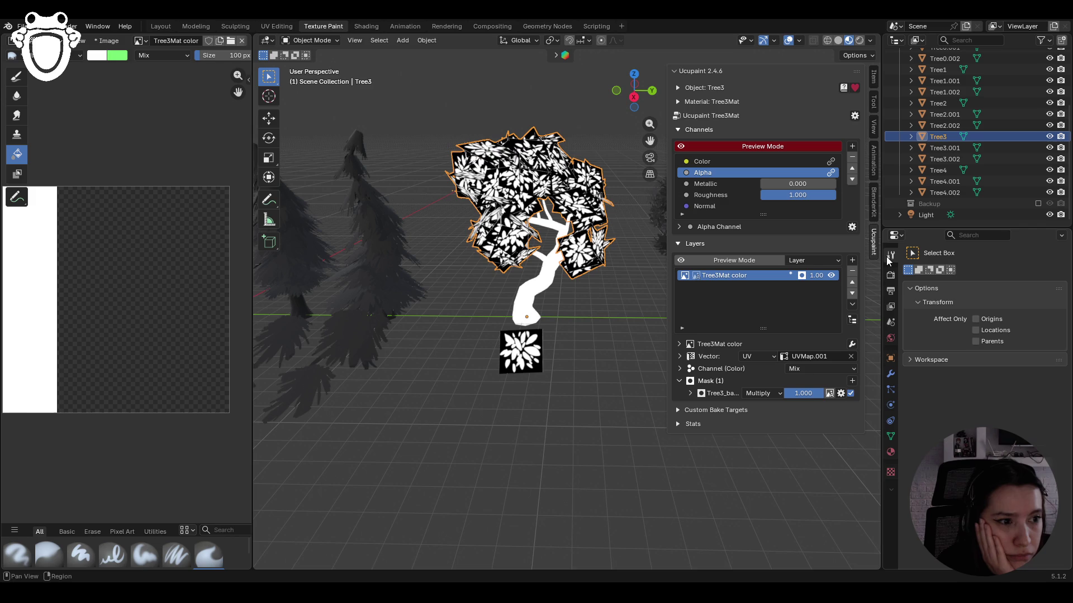
- Enter Texture Paint with a green colour and the Paint Soft Pressure brush
click(297, 41)
click(311, 115)
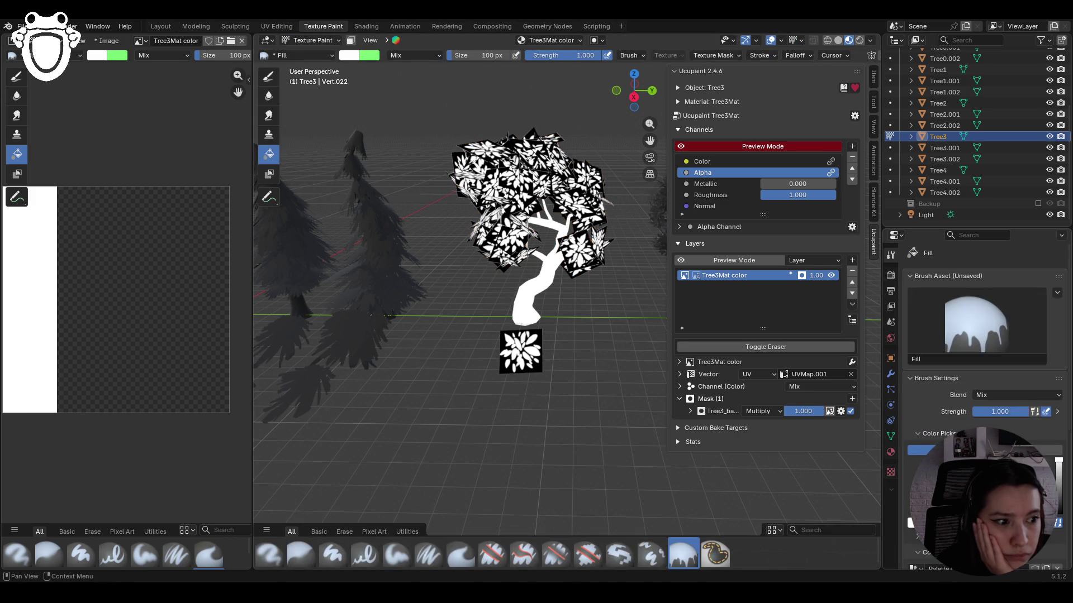
scroll(983, 391, down, 5)
click(913, 541)
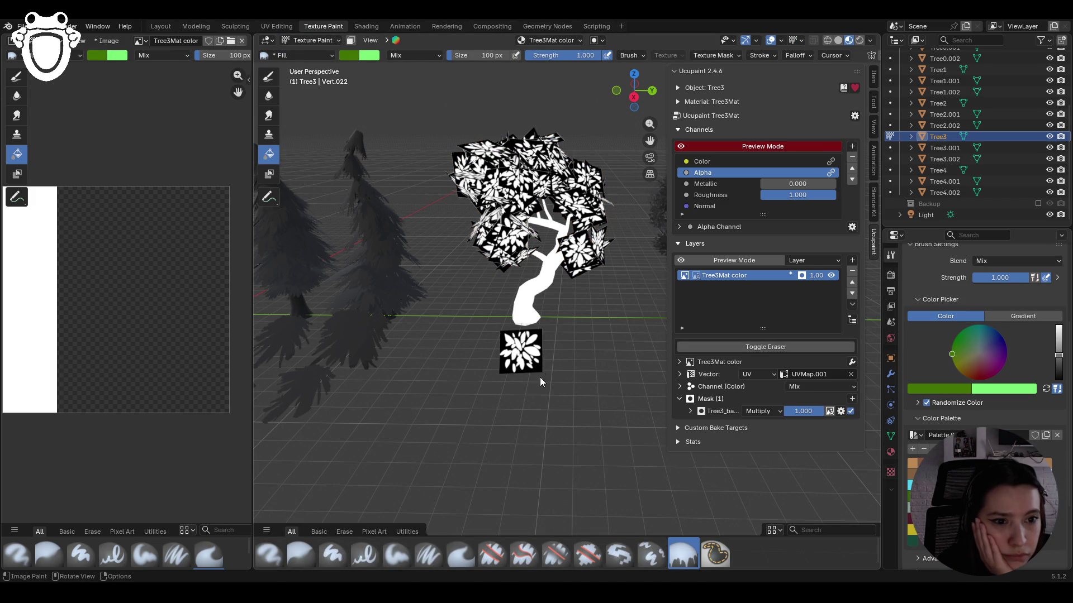
click(397, 555)
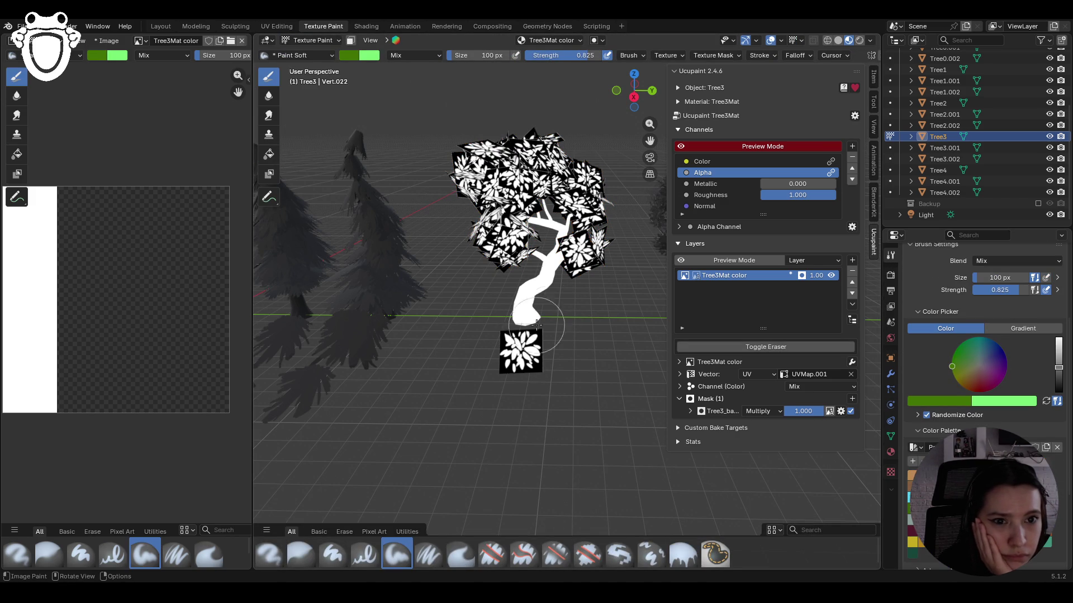
click(429, 555)
- Compare the leaf mask with the layer's colour image, ending on the colour image
scroll(482, 403, up, 1)
scroll(558, 433, up, 3)
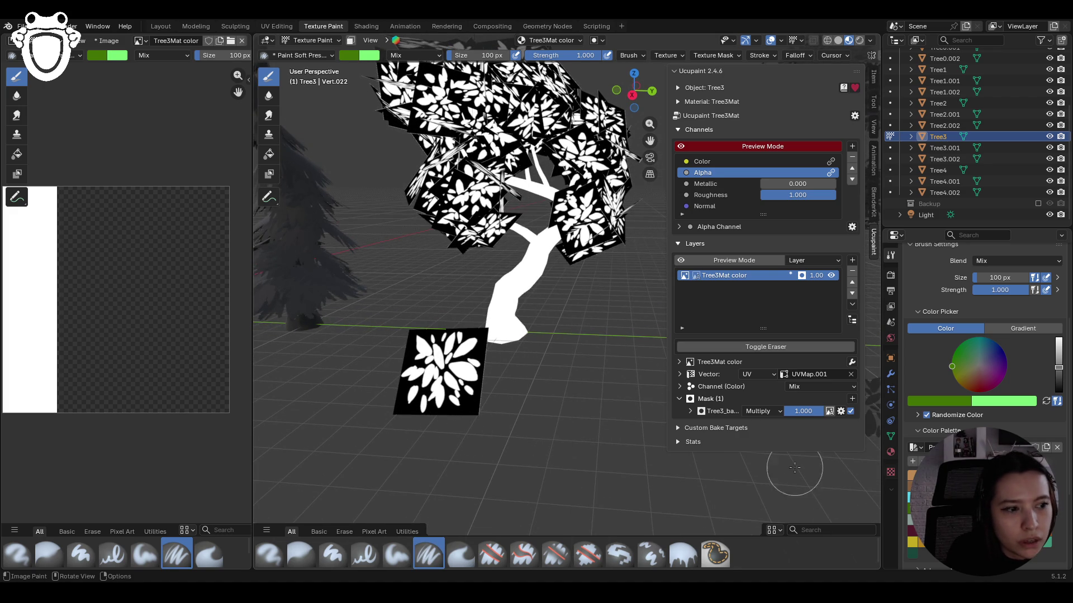
scroll(510, 438, down, 2)
click(697, 276)
click(685, 276)
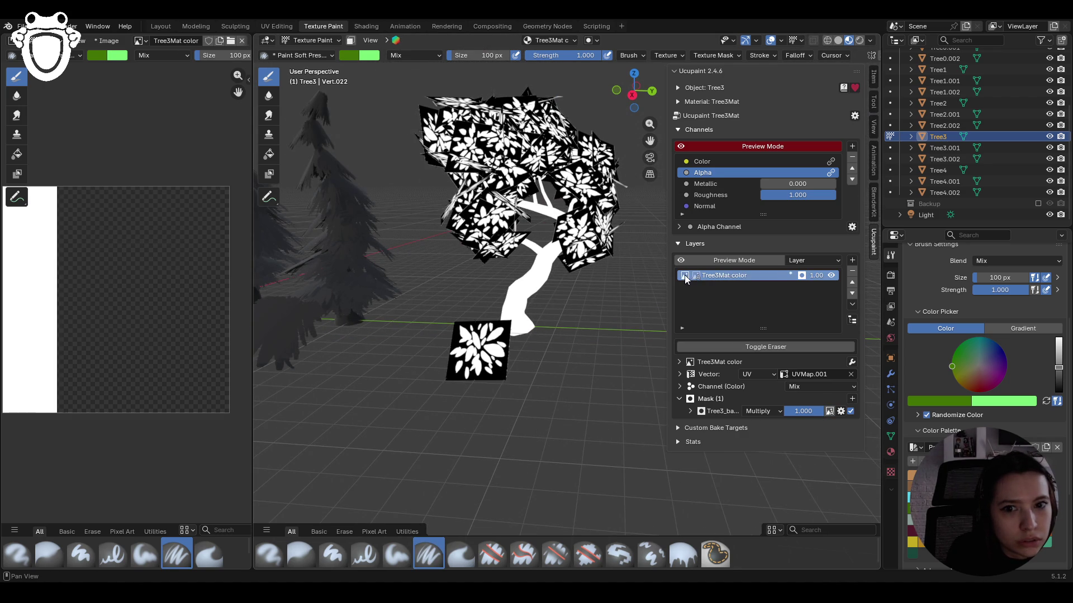
scroll(412, 369, down, 2)
- Make Tree3.002 the active object and return to Texture Paint on it
click(313, 40)
click(315, 54)
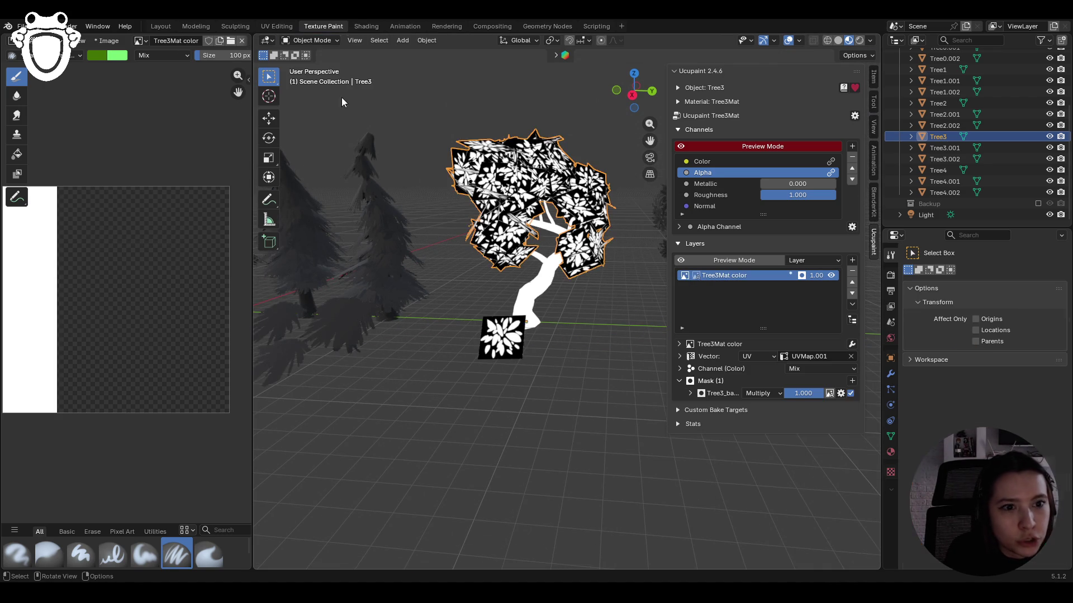
click(525, 235)
click(313, 40)
click(316, 114)
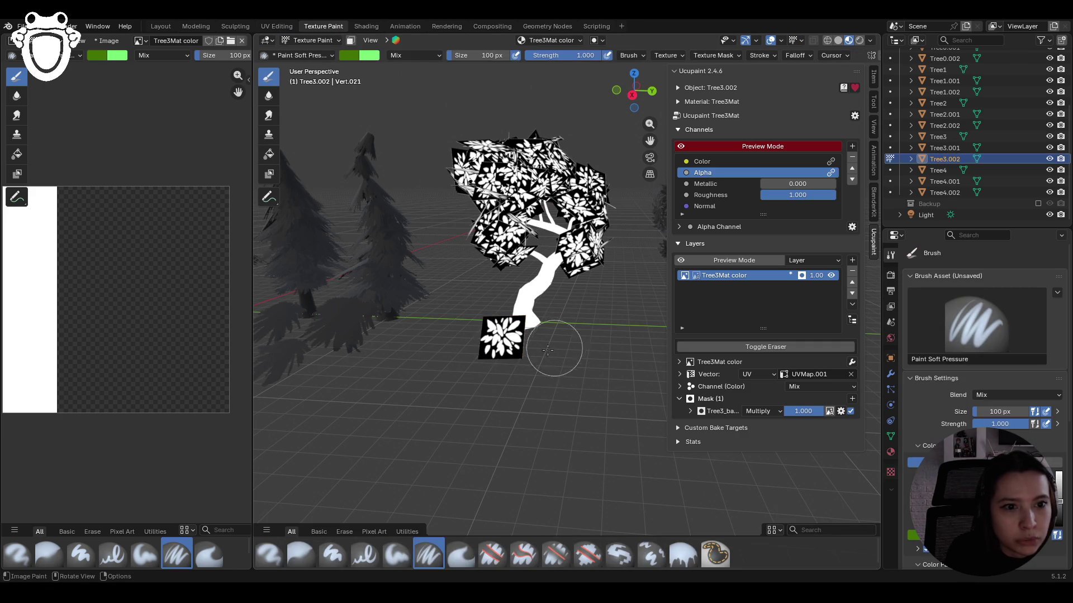
mouse_move(487, 350)
middle_down()
mouse_move(531, 402)
mouse_move(506, 342)
middle_up()
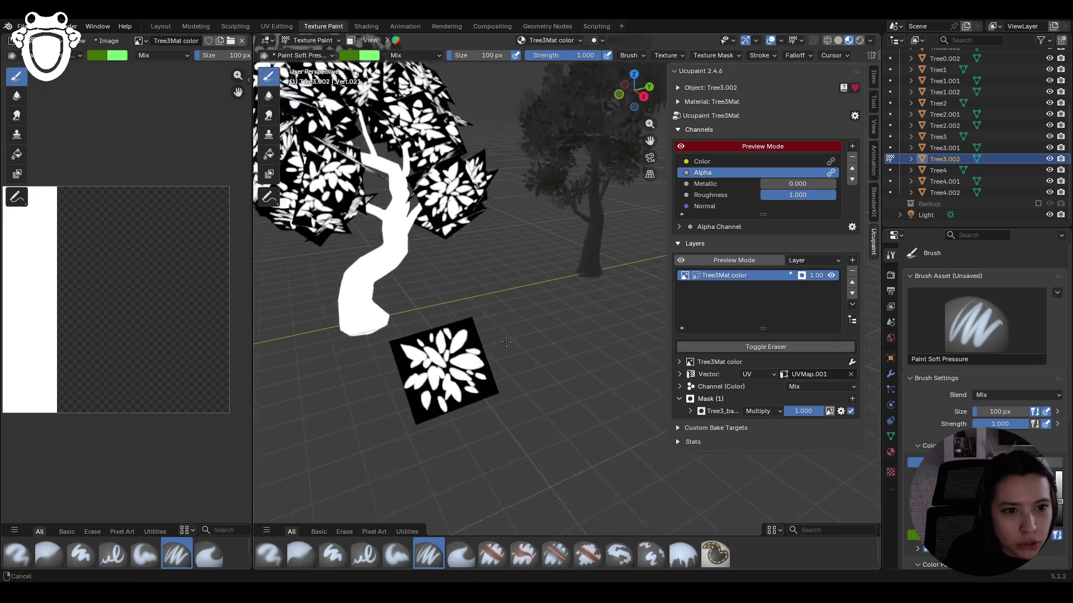
scroll(506, 342, up, 2)
- Recheck the channel preview and the Tree3Mat colour image against the leaf mask
click(684, 146)
click(684, 146)
middle_drag(426, 416, 670, 290)
click(696, 279)
click(683, 276)
scroll(445, 375, down, 3)
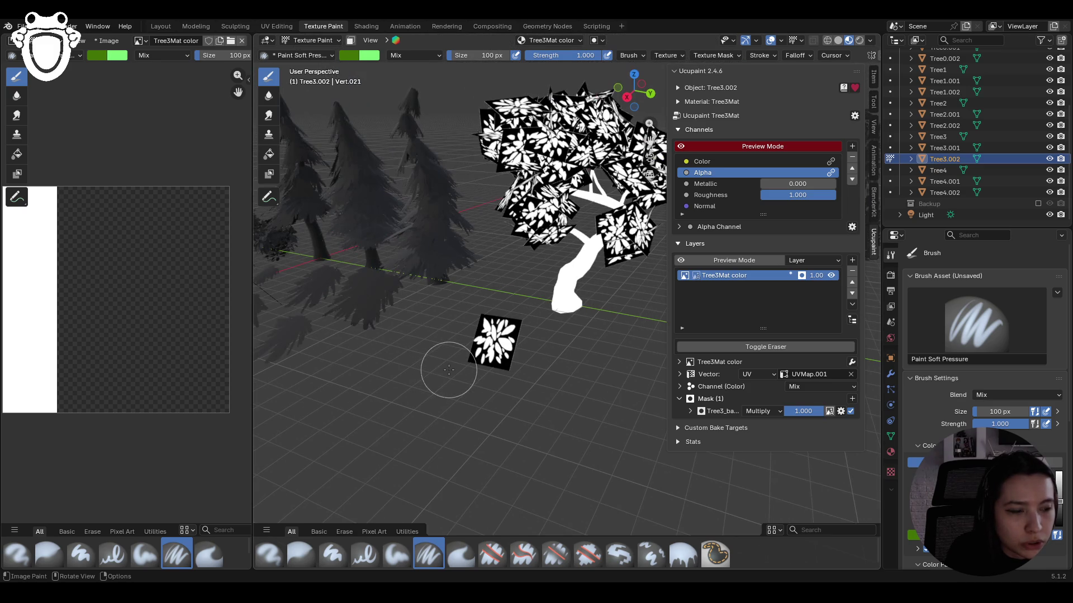
- Toggle the Tree3Mat color layer's visibility, leaving it visible
click(831, 276)
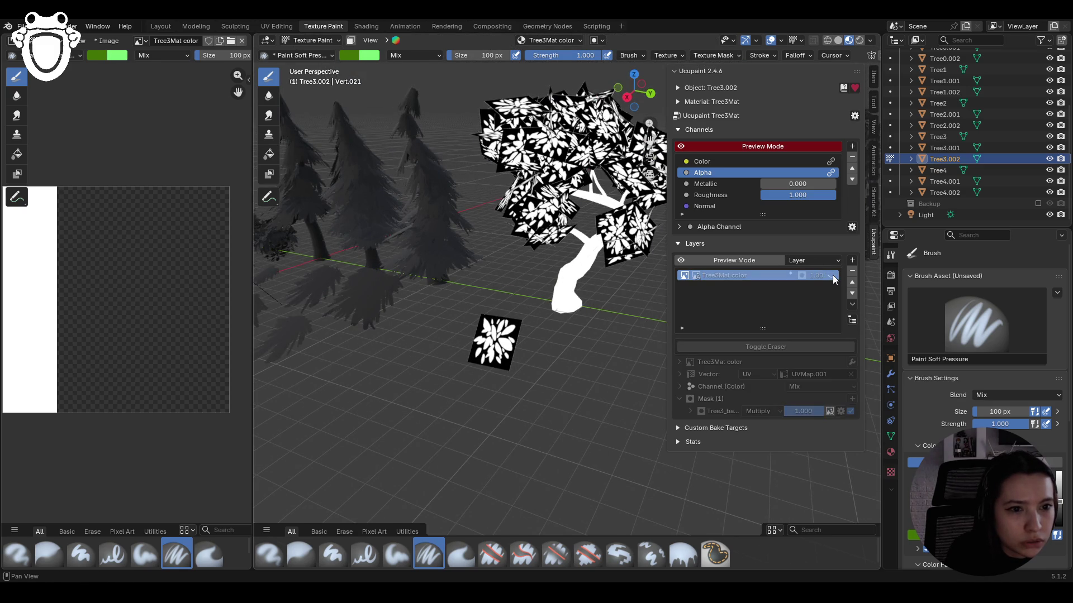
click(832, 276)
click(832, 276)
click(832, 276)
click(832, 276)
click(832, 276)
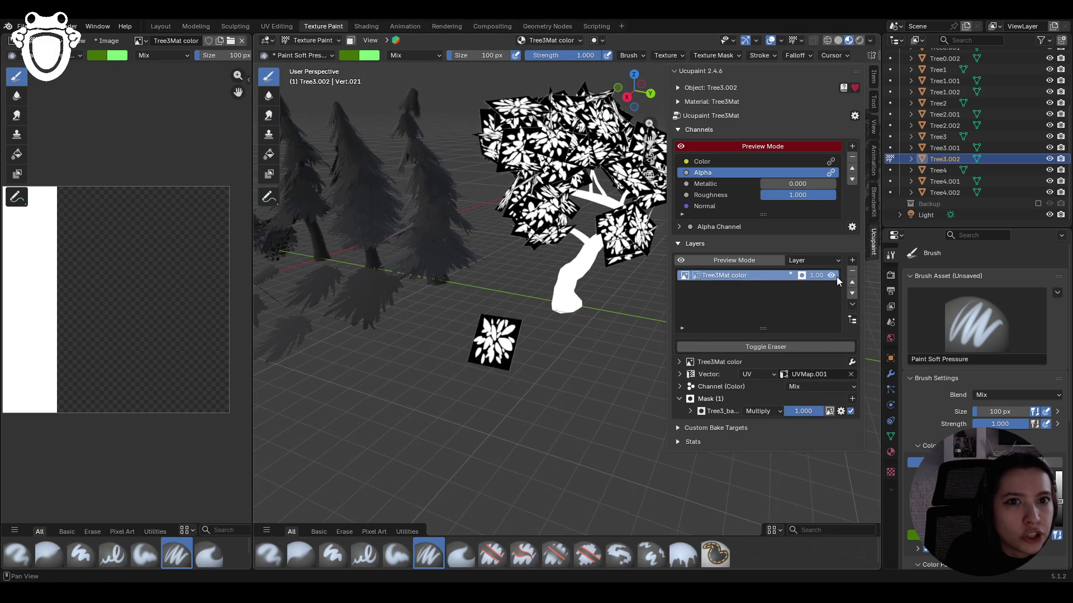
mouse_move(383, 252)
middle_down()
mouse_move(402, 249)
mouse_move(413, 284)
mouse_move(417, 258)
middle_up()
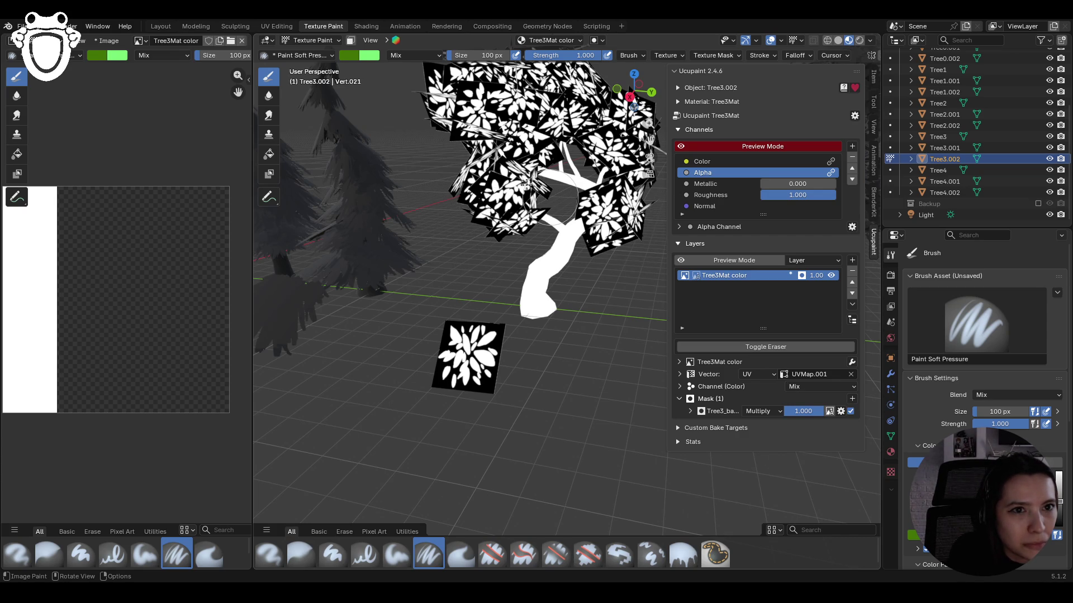
- Switch to Object Mode and select the Tree3.001 trunk object
click(313, 41)
click(311, 51)
click(550, 173)
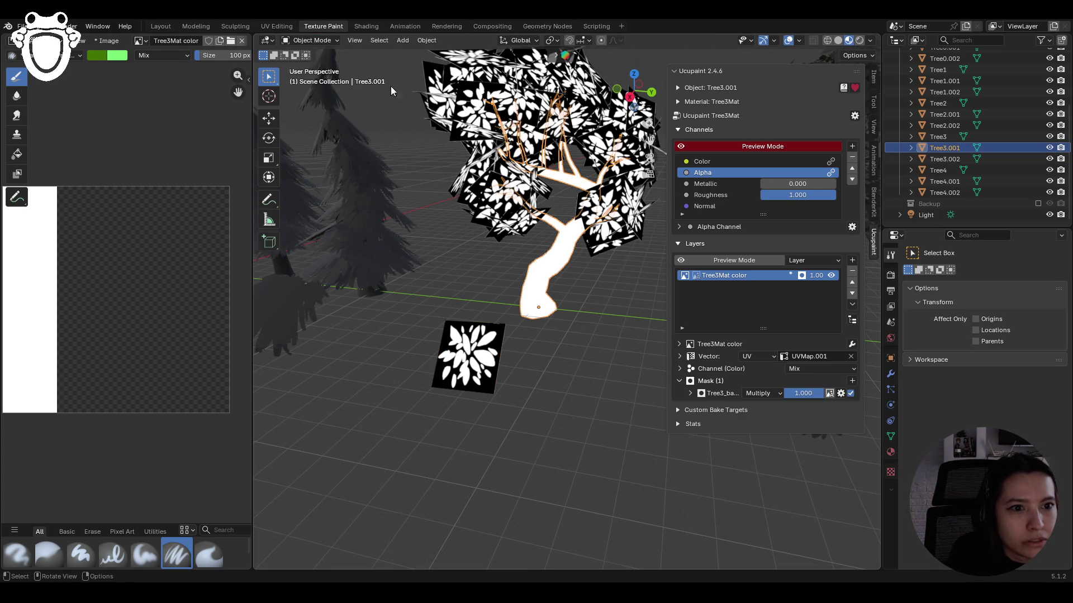
- Enter Texture Paint on Tree3.001 and try green strokes on the trunk base
click(310, 40)
click(316, 114)
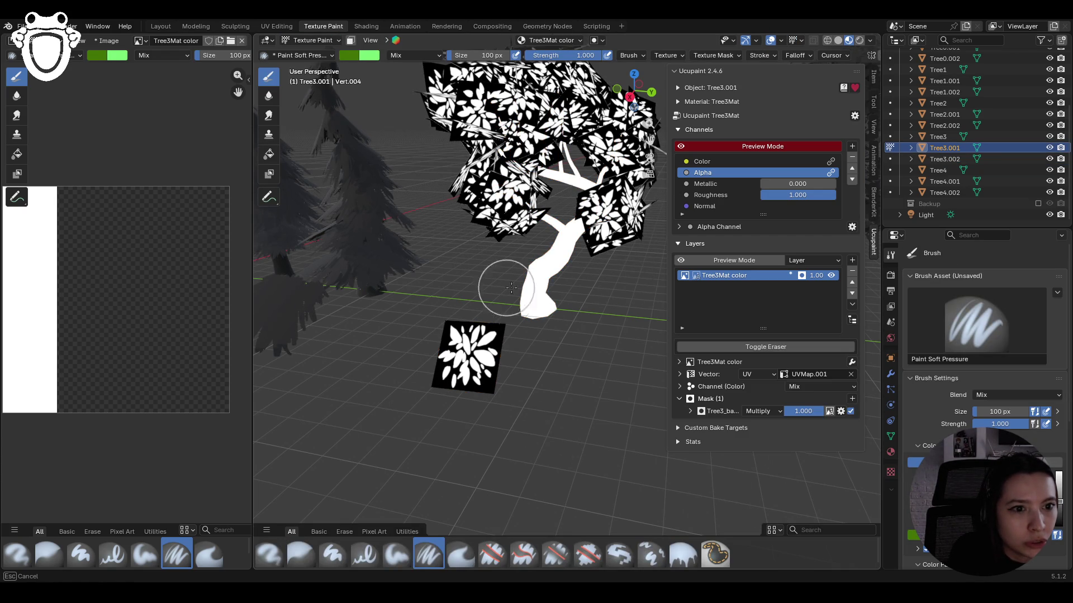
drag(507, 287, 528, 276)
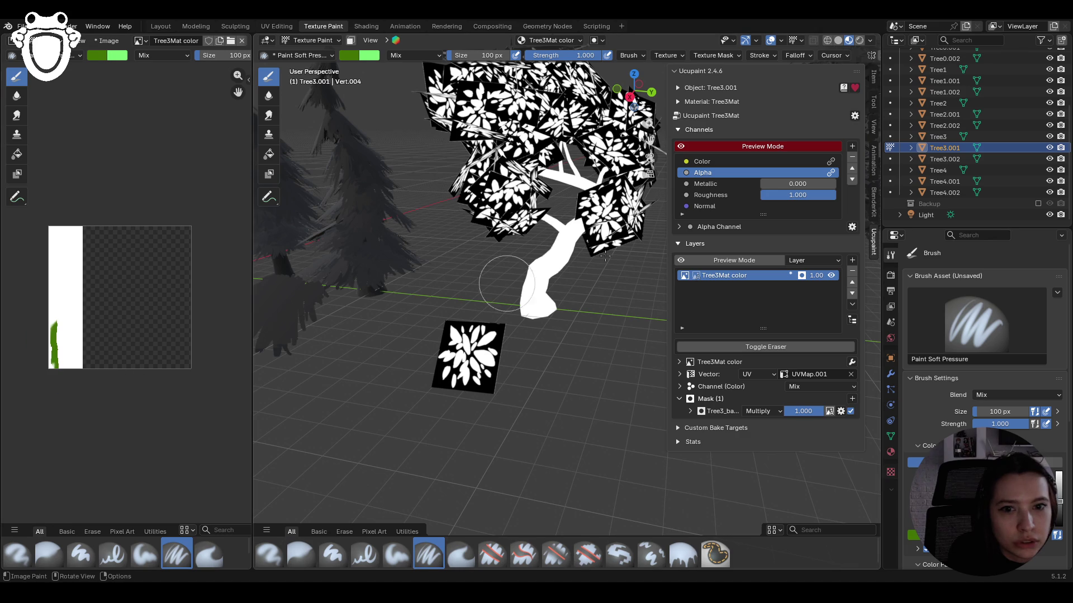
click(682, 146)
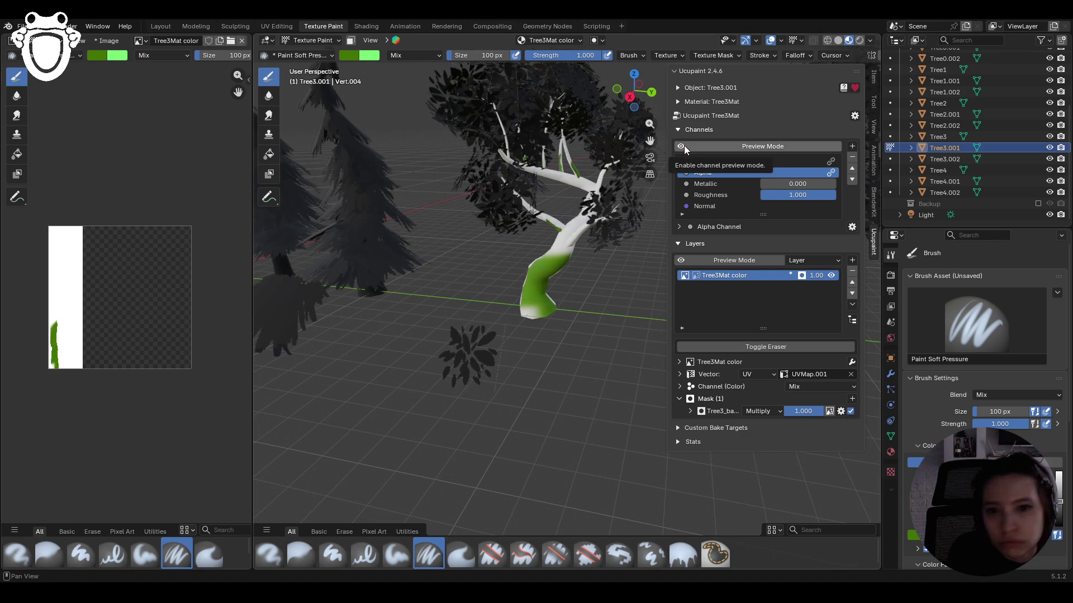
click(684, 145)
scroll(984, 391, down, 5)
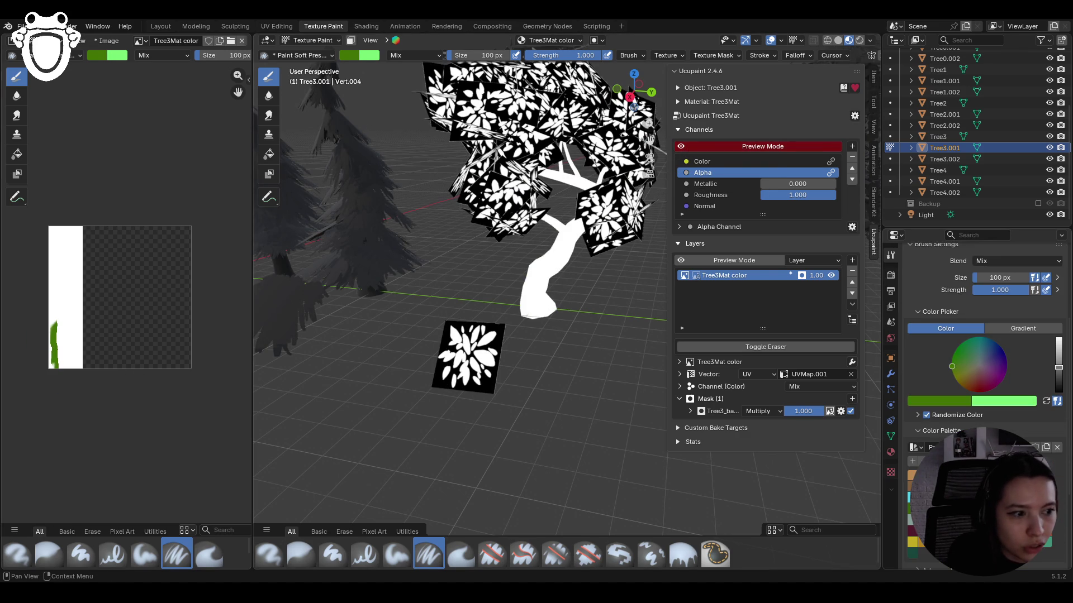
- Fill the Tree3.001 trunk texture solid brown with the Fill brush
click(683, 554)
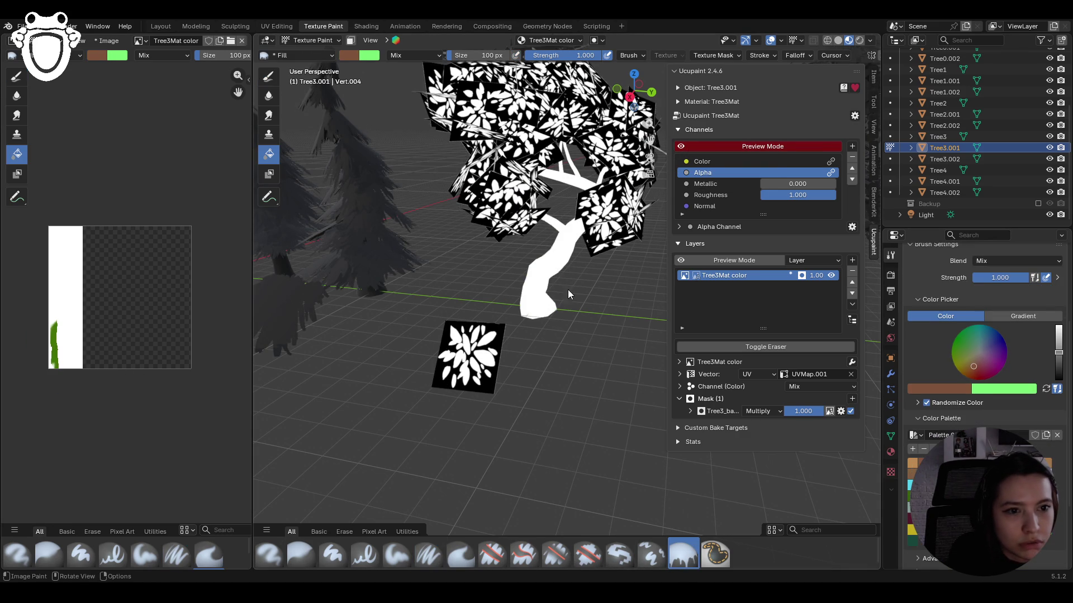
click(534, 271)
mouse_move(548, 273)
middle_down()
mouse_move(423, 333)
mouse_move(578, 334)
mouse_move(611, 182)
middle_up()
click(681, 148)
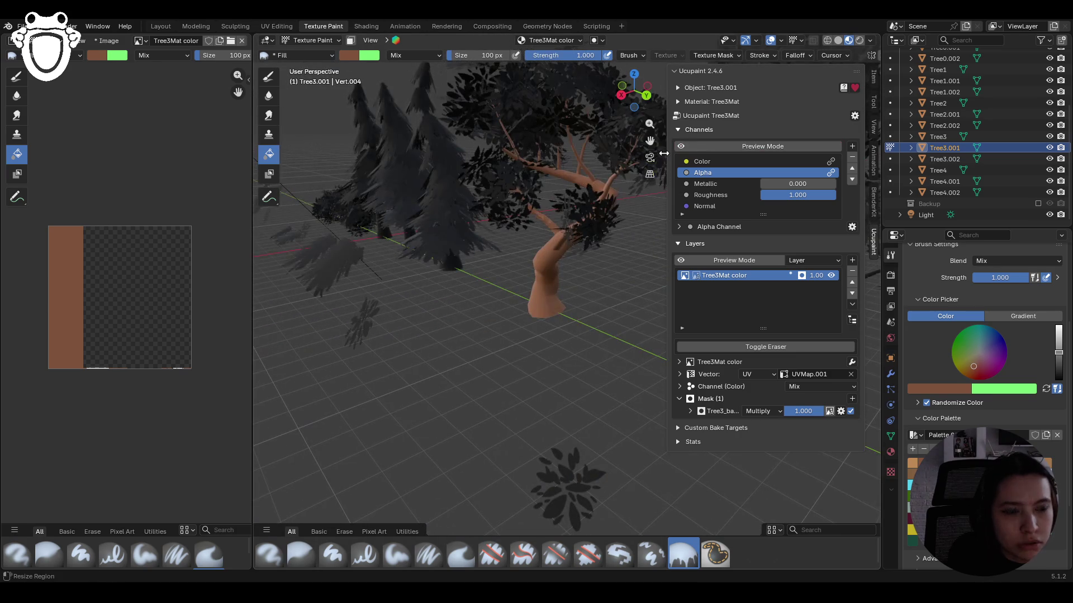
mouse_move(495, 259)
middle_down()
mouse_move(484, 291)
mouse_move(552, 272)
mouse_move(585, 286)
mouse_move(554, 300)
mouse_move(549, 266)
mouse_move(564, 313)
middle_up()
scroll(553, 297, up, 5)
scroll(564, 312, down, 6)
- Select the Tree3 foliage, enter Texture Paint, and set the brush colour to green
click(312, 40)
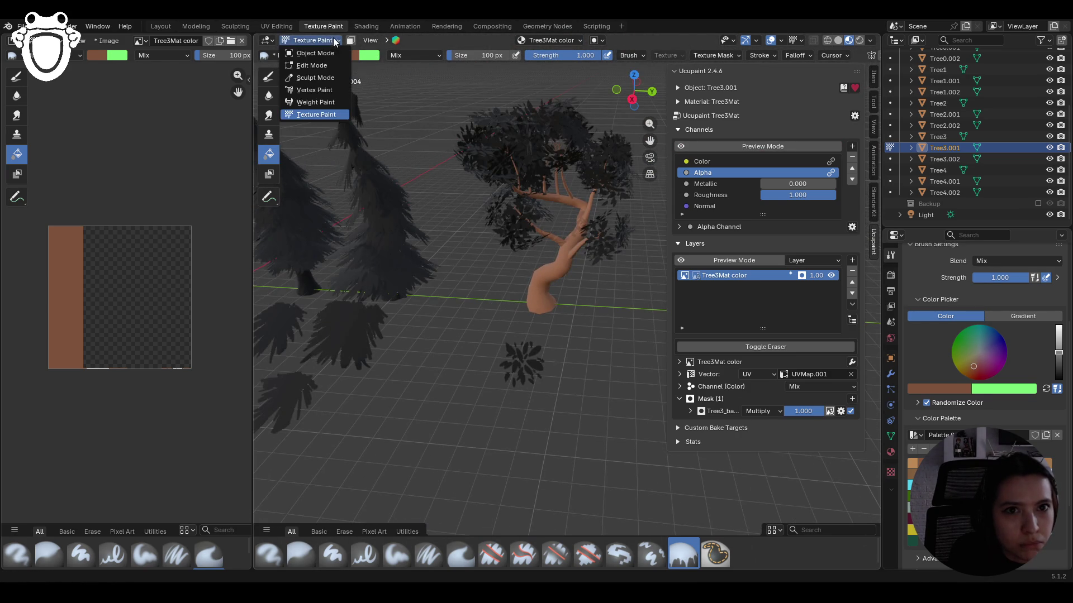
click(305, 50)
click(510, 154)
click(312, 40)
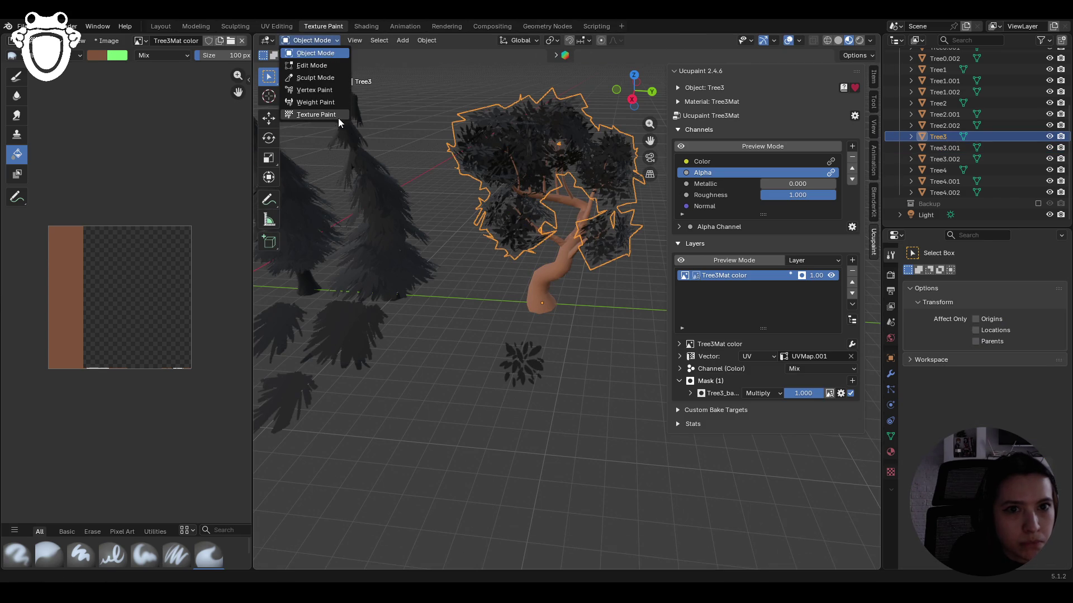
click(306, 119)
scroll(984, 391, down, 4)
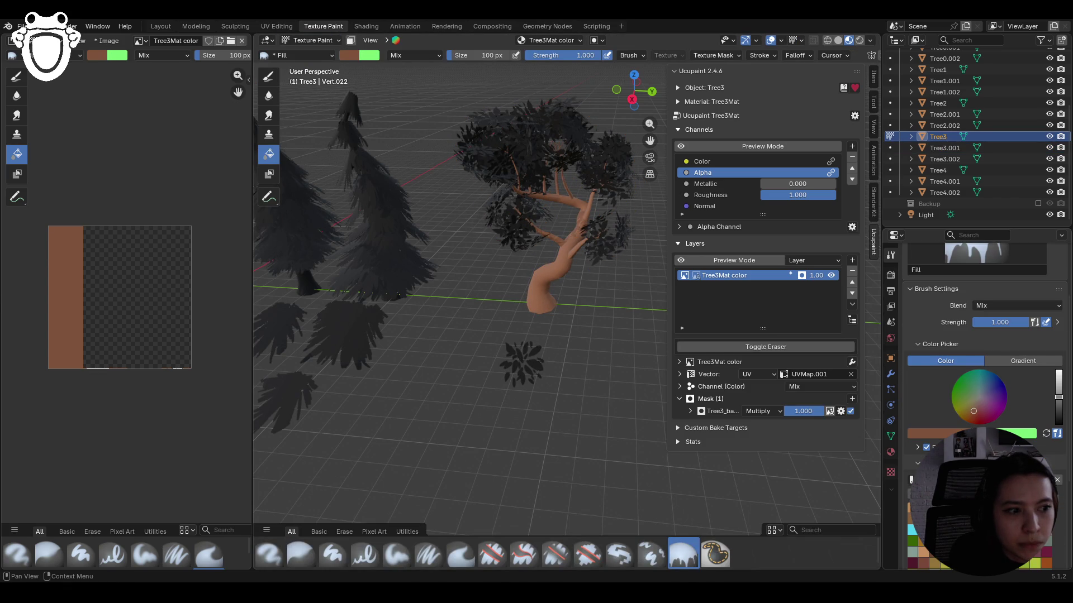
drag(973, 411, 966, 383)
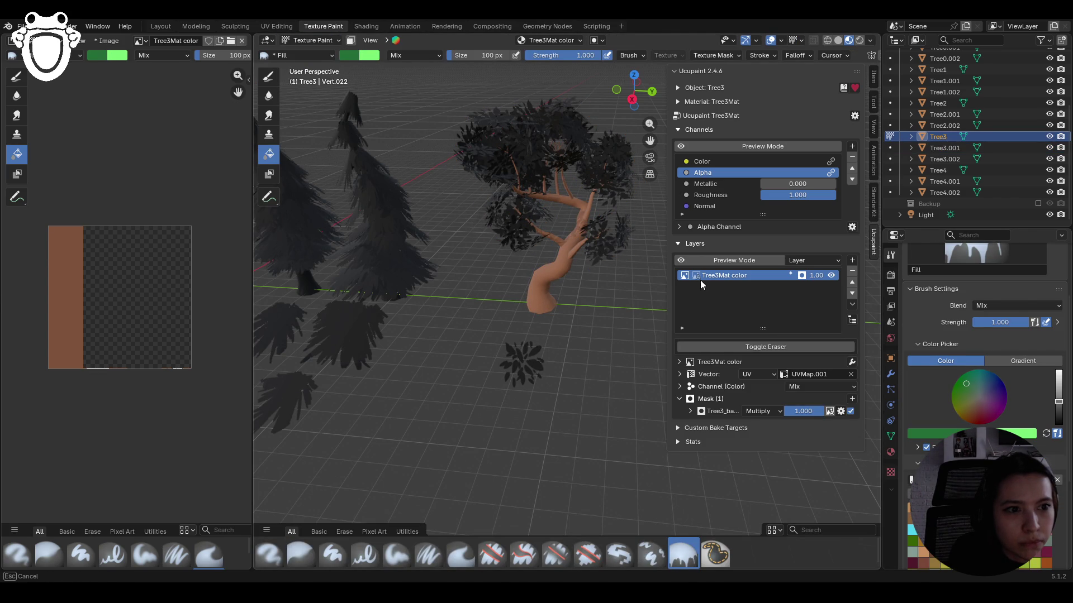